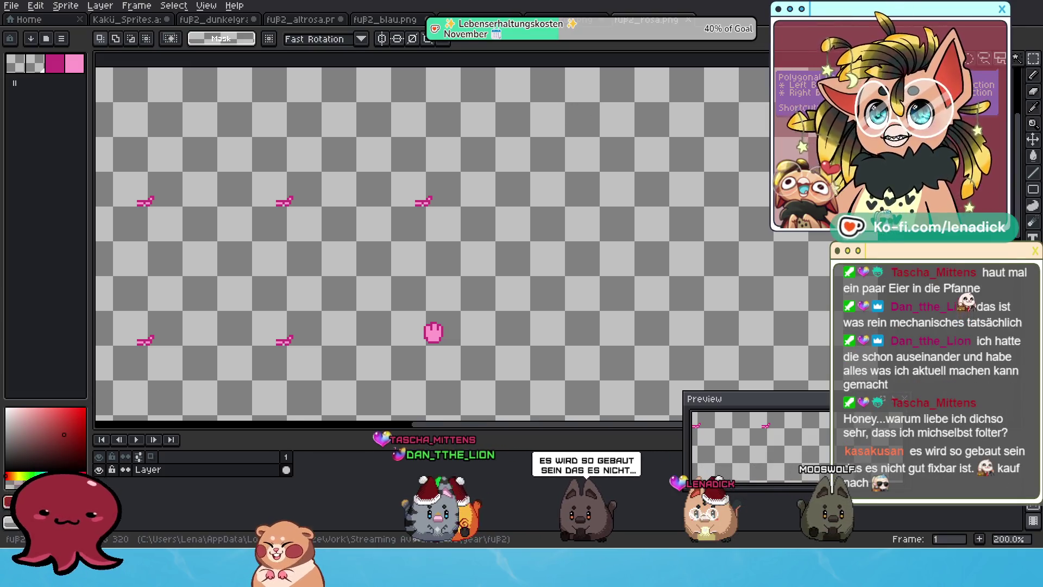
- Inspect the pink, dark red and white foot sprites with marquee selections
left_click_drag(879, 67, 439, 304)
left_click(478, 286)
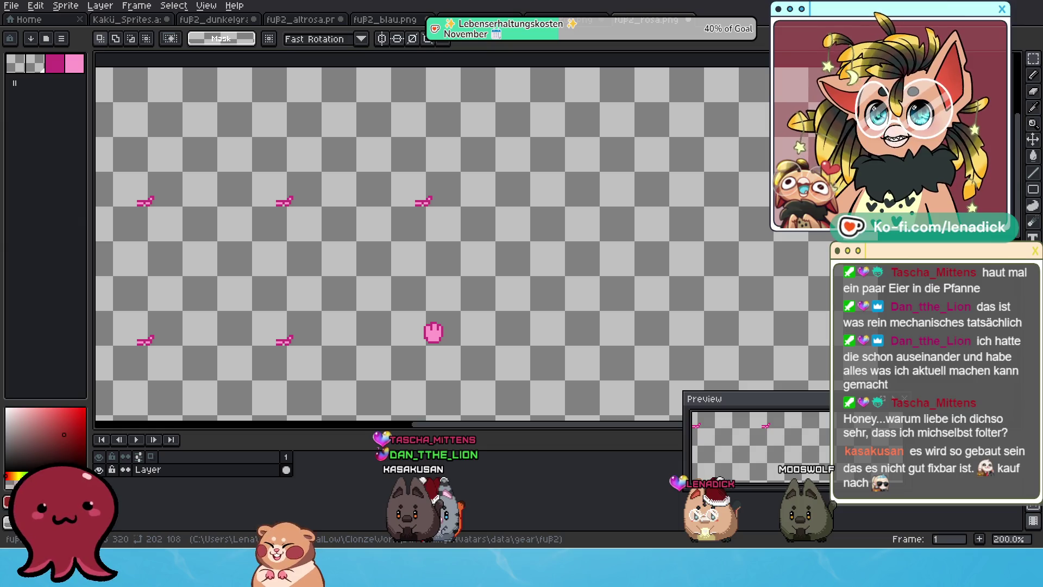
key("ctrl+Tab")
mouse_move(801, 61)
left_mouse_down()
mouse_move(594, 209)
mouse_move(583, 236)
left_mouse_up()
left_click(583, 237)
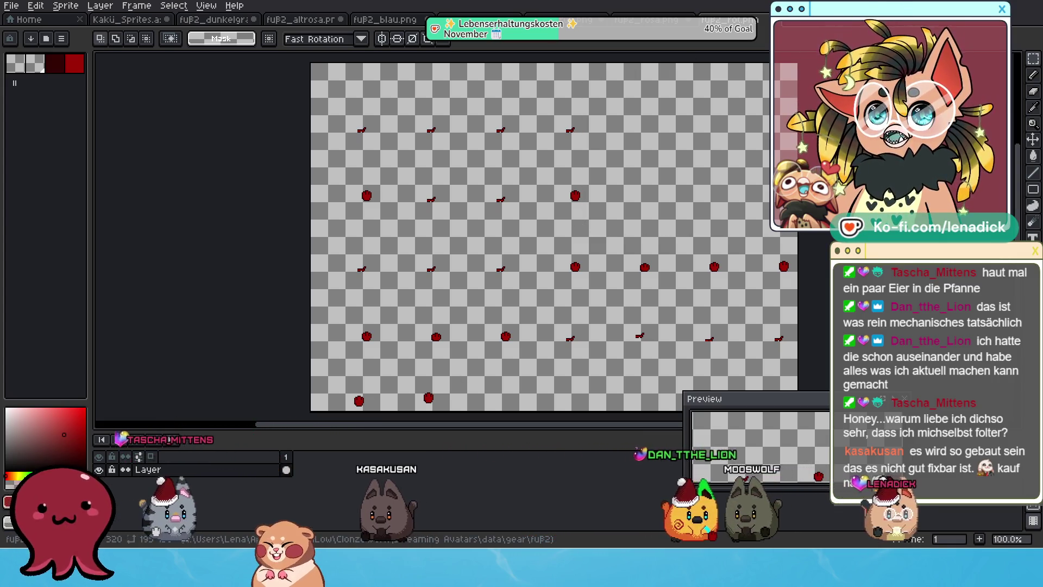
key("ctrl+Tab")
mouse_move(874, 64)
left_mouse_down()
mouse_move(761, 163)
mouse_move(584, 222)
left_mouse_up()
left_click(635, 217)
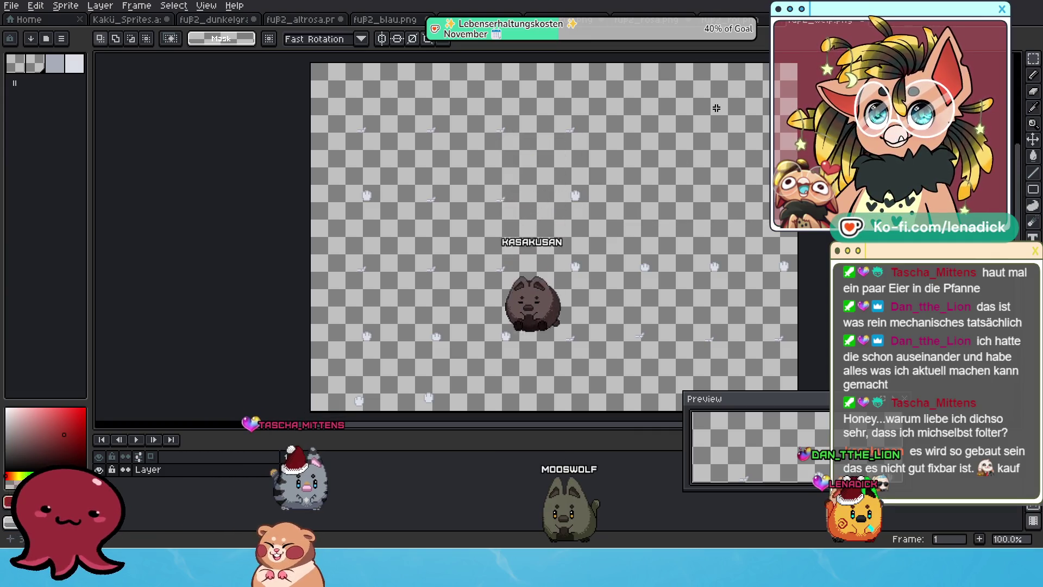
scroll(673, 138, "up", 2)
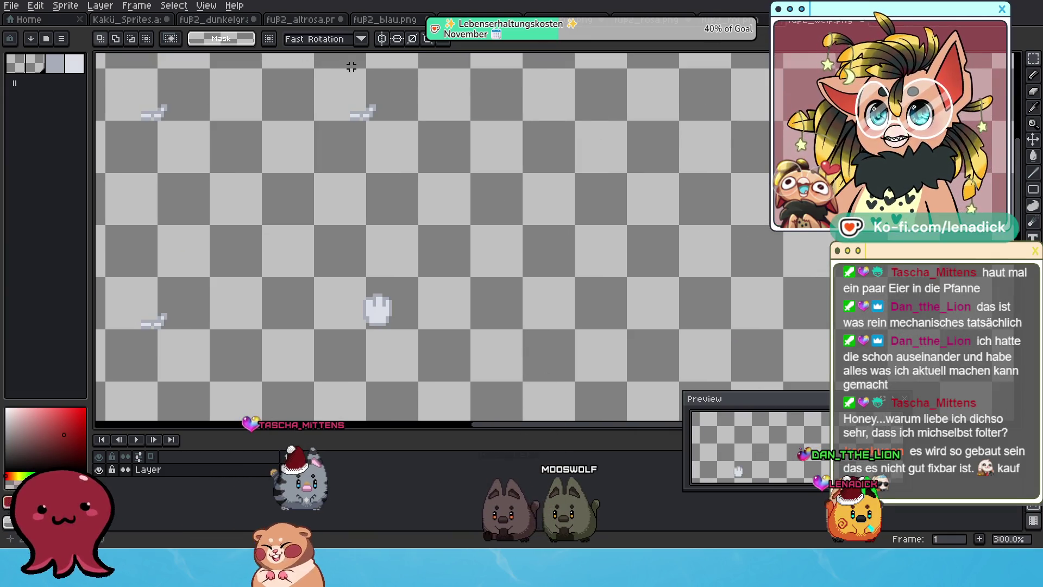
- Close and save the white, dark red and fuß2_rosa foot sprite files
left_click(868, 23)
left_click(453, 299)
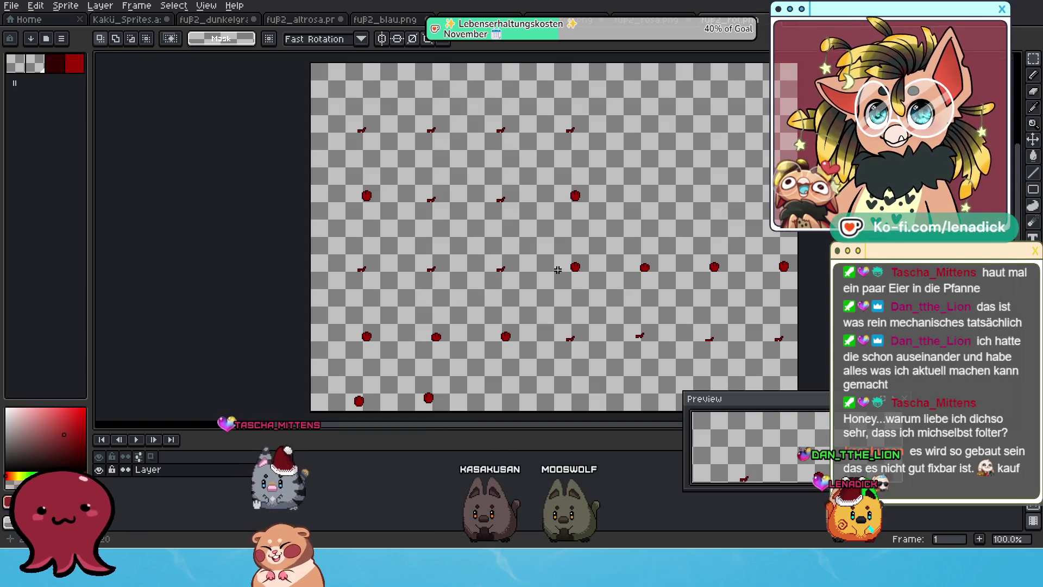
left_click(779, 23)
left_click(452, 299)
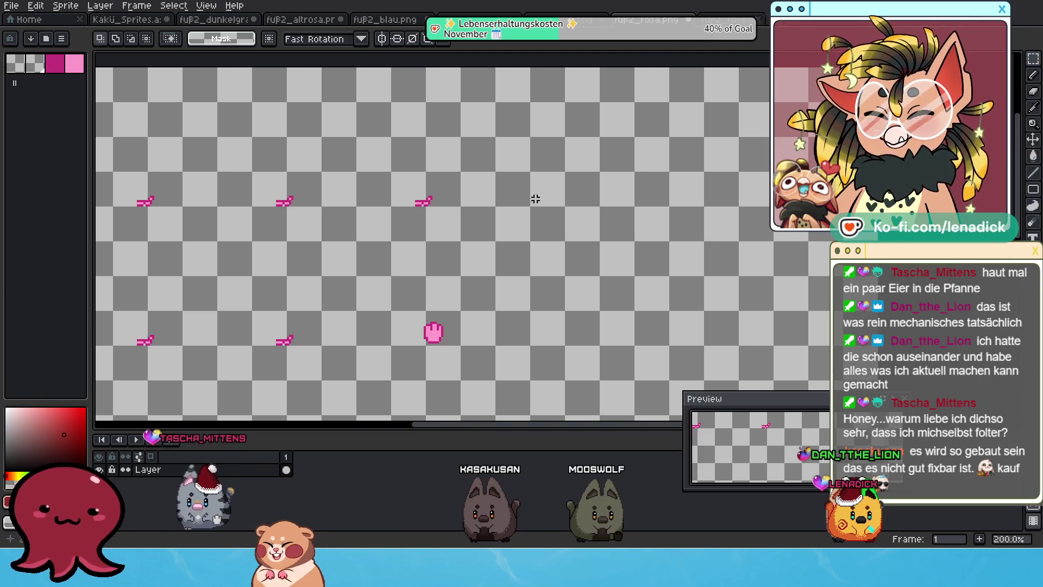
left_click(687, 22)
left_click(451, 299)
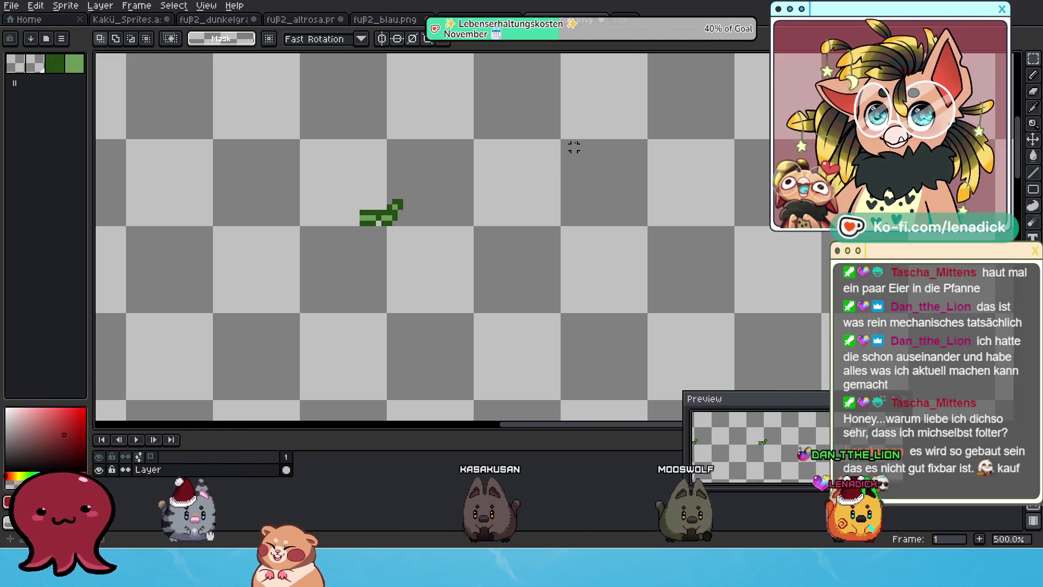
- Close and save fuß2_grün, fuß2_gelb, fuß2_blau and fuß2_altrosa, then close fuß2_dunkelgrau
key("ctrl+w")
left_click(456, 300)
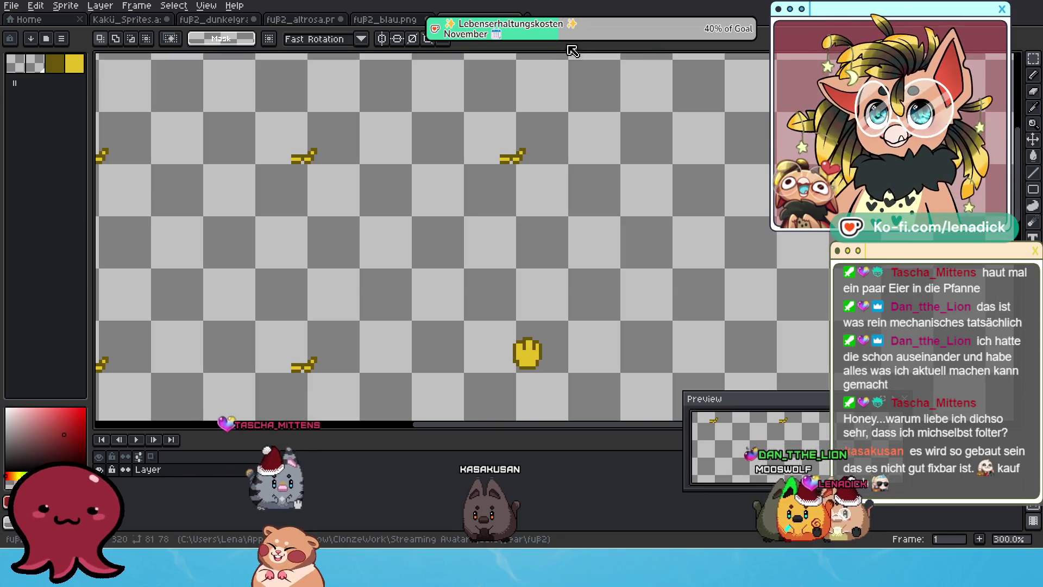
key("ctrl+w")
left_click(453, 300)
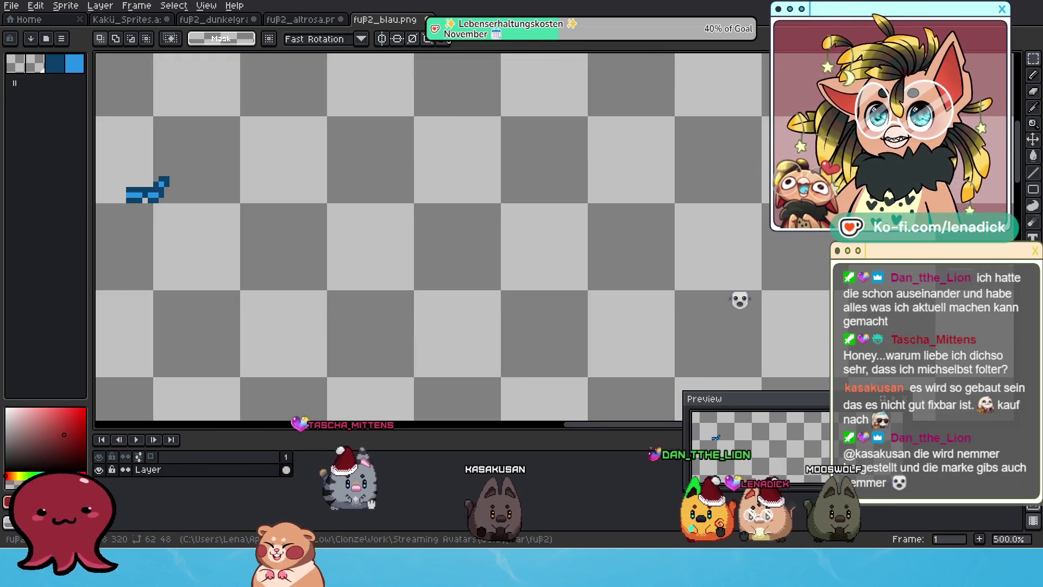
key("ctrl+w")
left_click(452, 299)
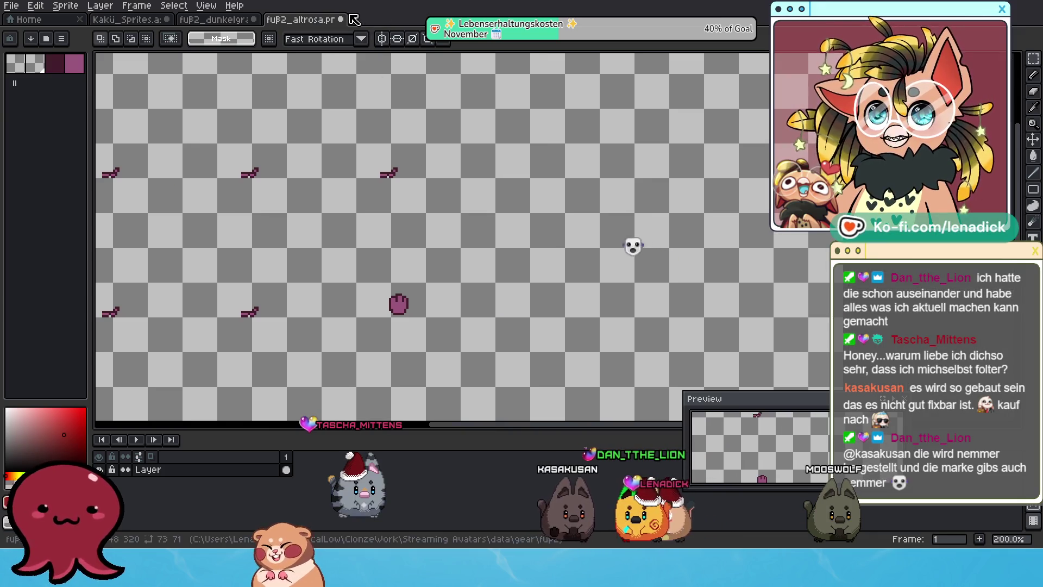
left_click(341, 19)
left_click(466, 298)
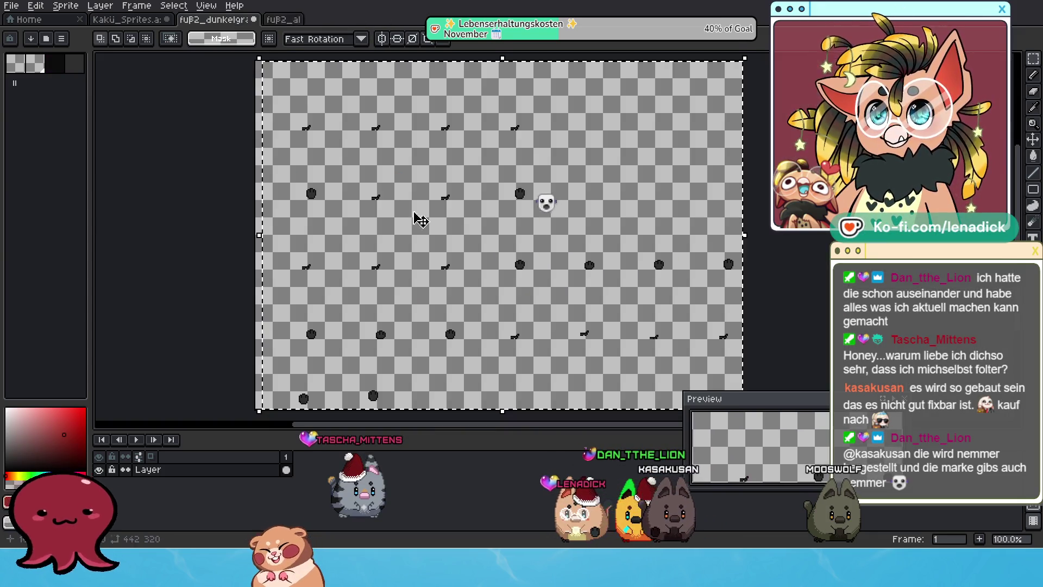
key("ctrl+w")
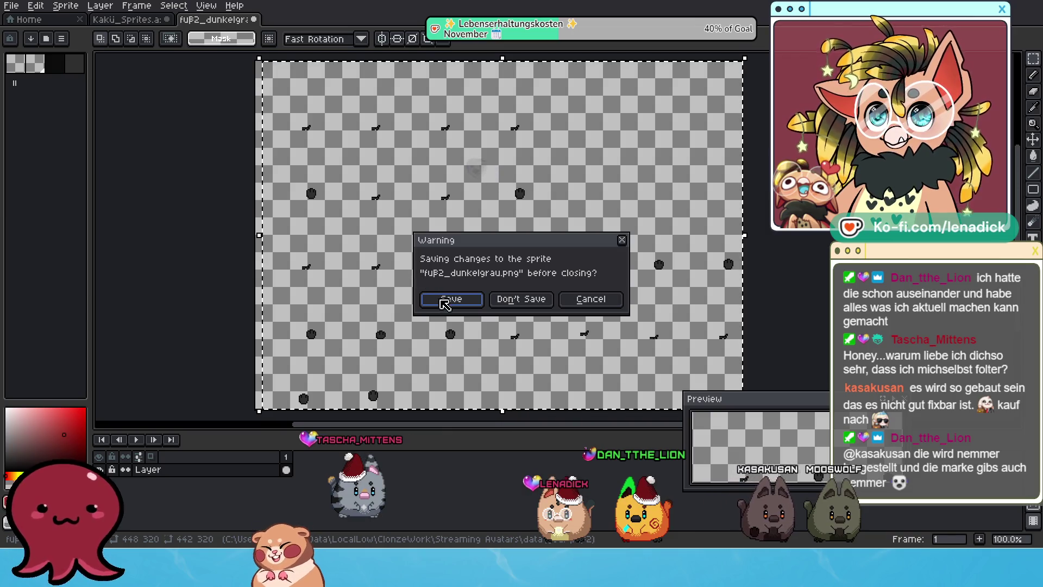
- Save fuß2_dunkelgrau, then fill füße_altrosa's background dark red to reveal strays and undo
left_click(451, 299)
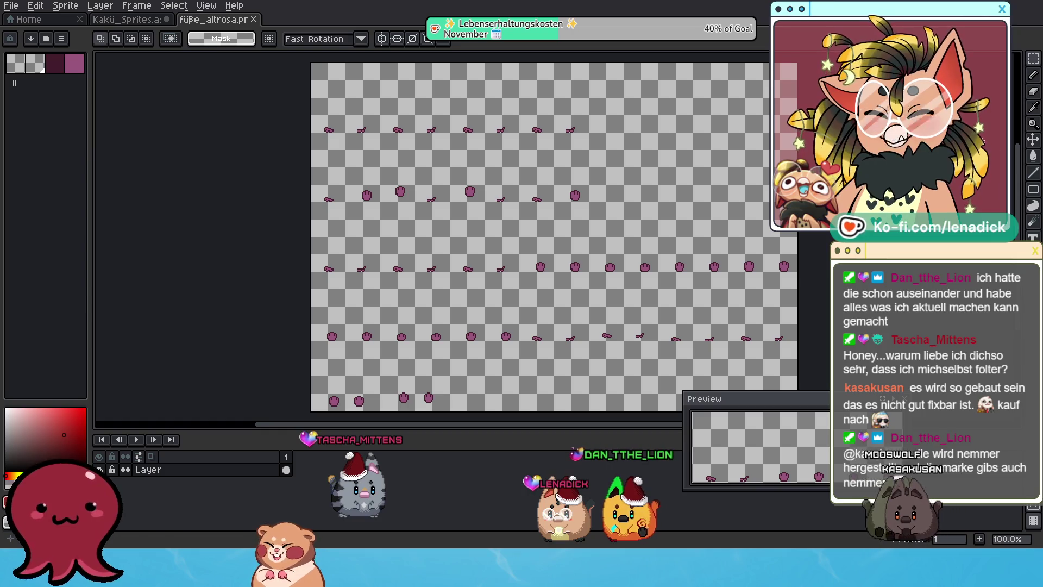
key("g")
left_click(713, 146)
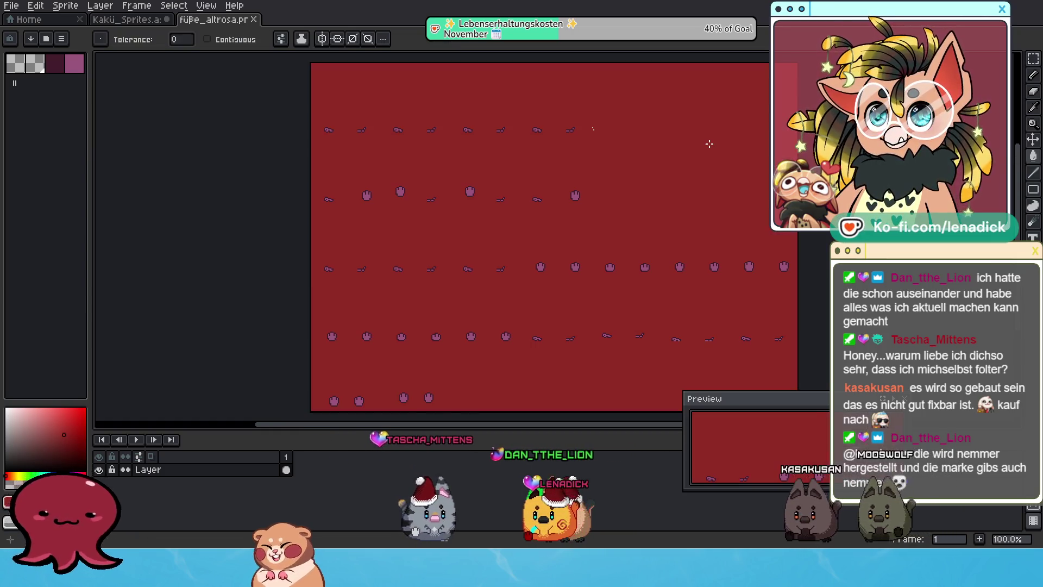
scroll(714, 146, "up", 2)
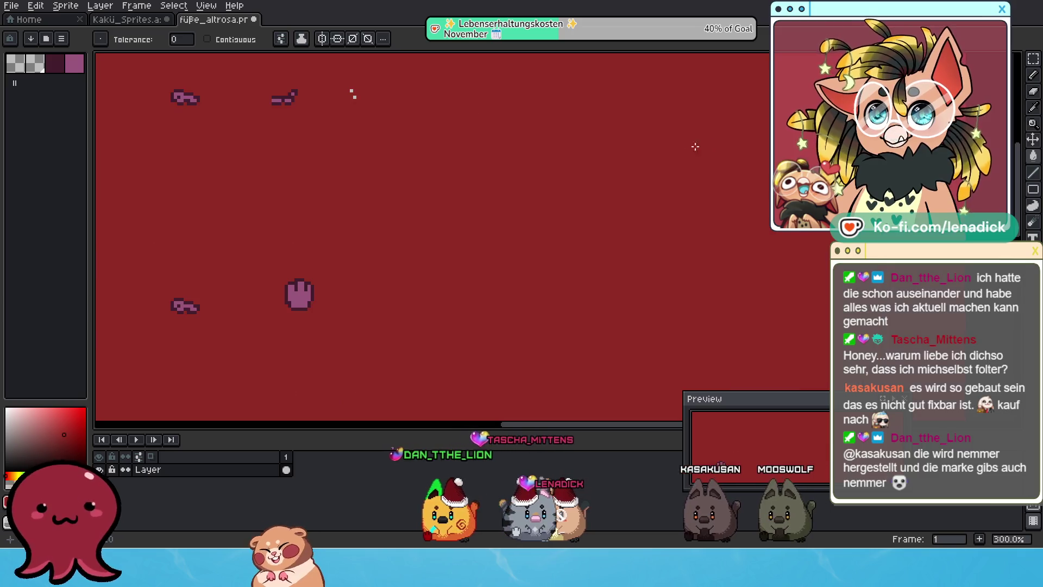
left_click_drag(421, 180, 484, 166)
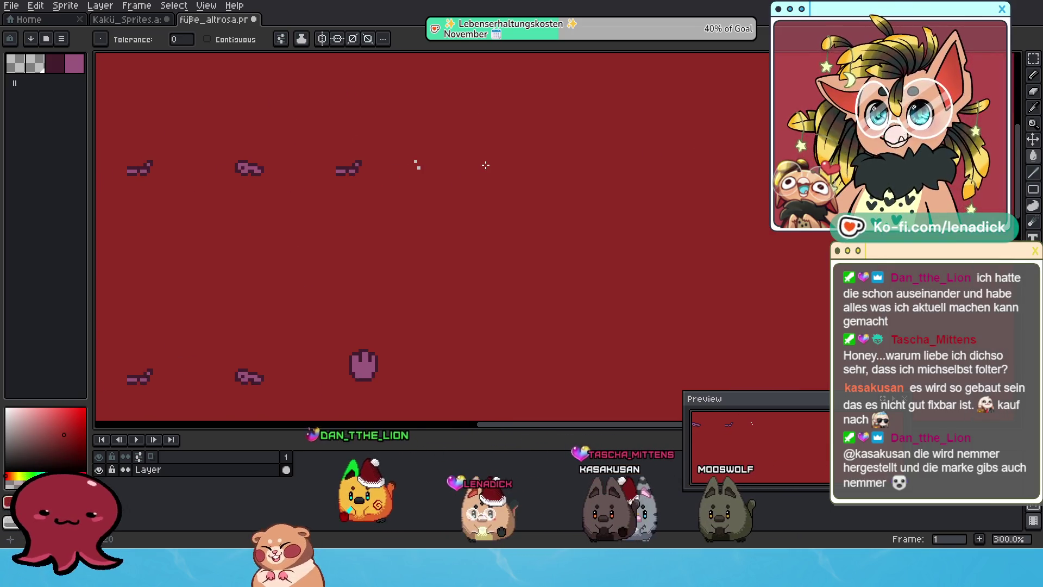
left_click(1033, 58)
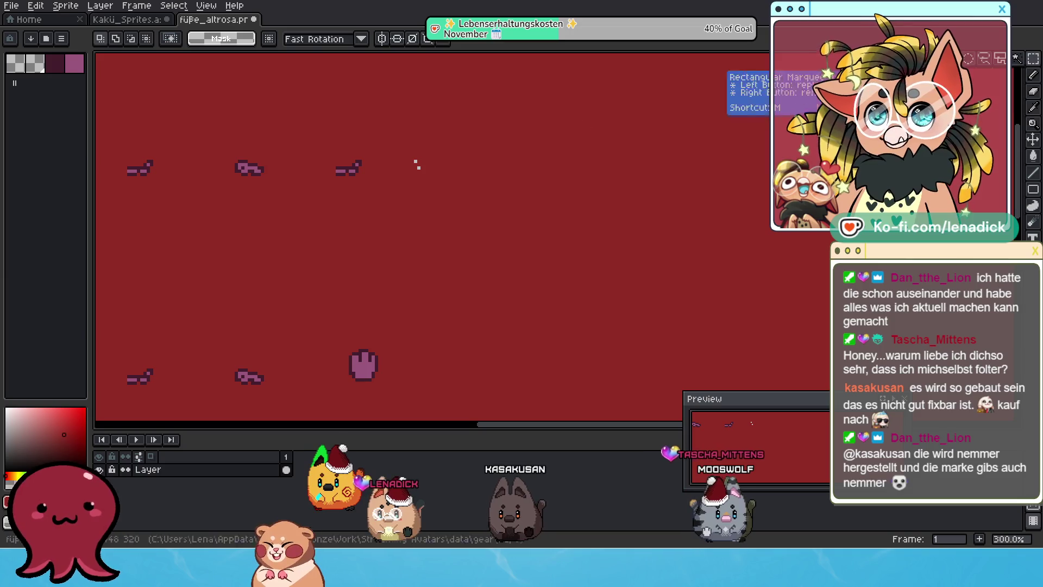
key("ctrl+z")
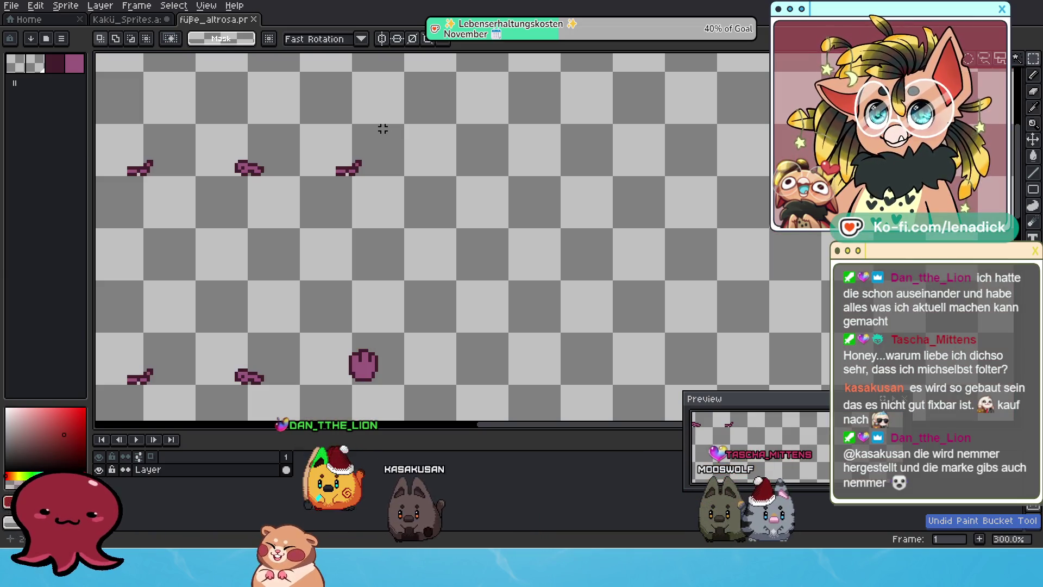
- Select the stray pixels beside the third foot and close füße_altrosa
left_click_drag(380, 126, 478, 260)
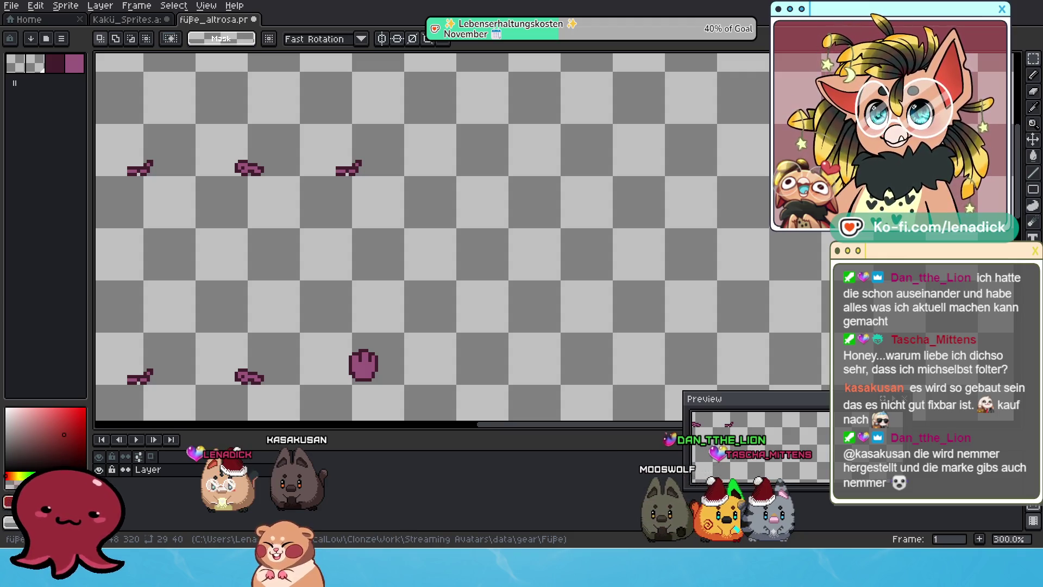
scroll(407, 308, "down", 4)
scroll(407, 308, "up", 2)
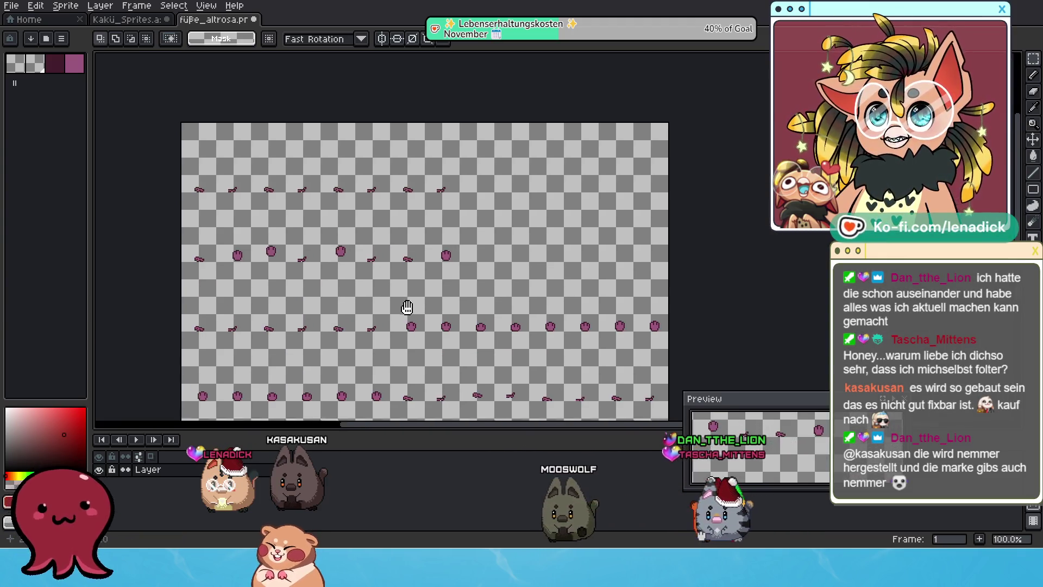
left_click_drag(407, 307, 424, 295)
scroll(480, 154, "up", 1)
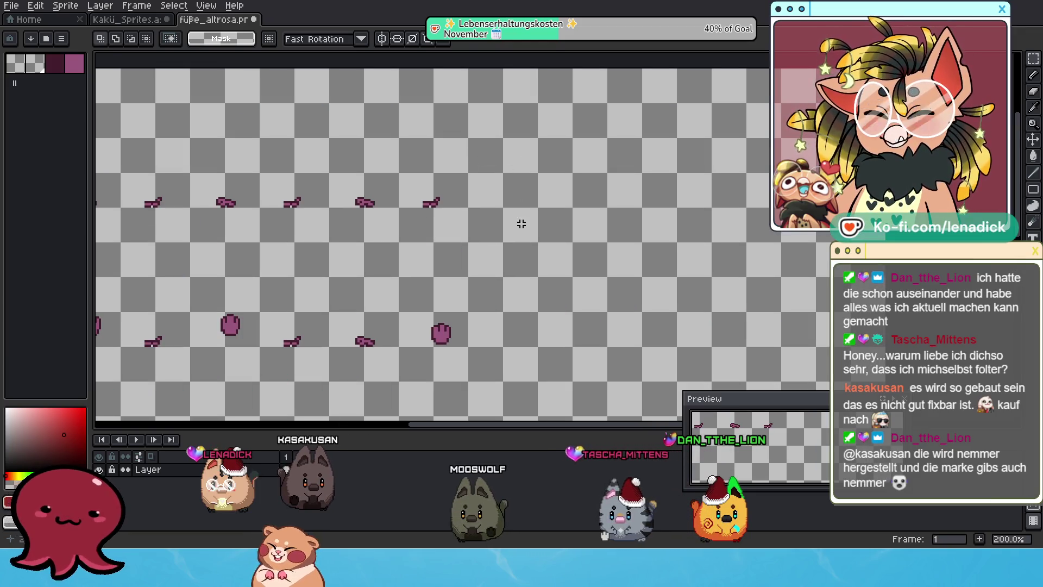
scroll(506, 139, "down", 1)
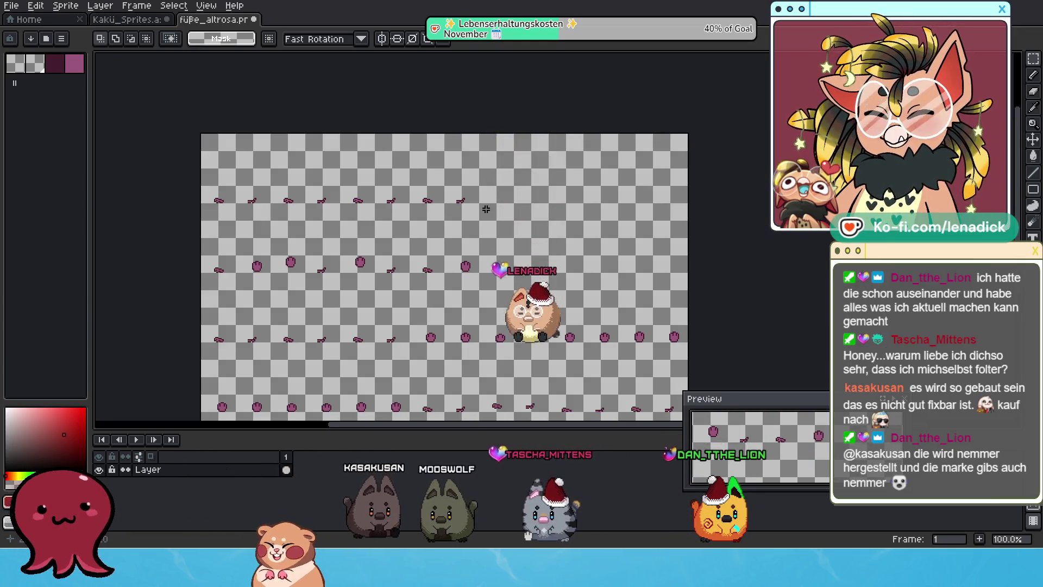
scroll(494, 173, "up", 1)
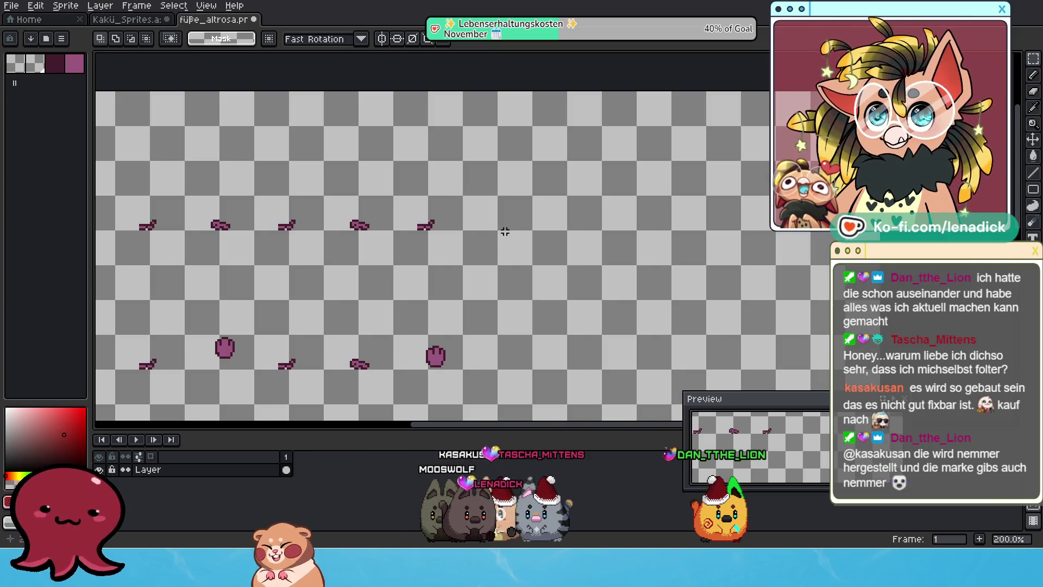
scroll(461, 221, "left", 3)
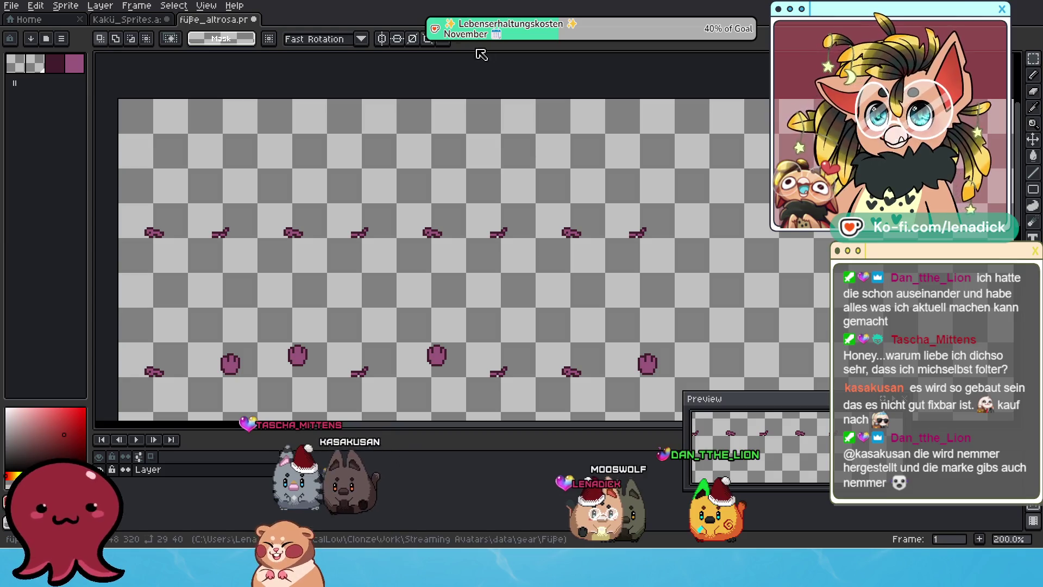
scroll(293, 111, "down", 2)
left_click(254, 19)
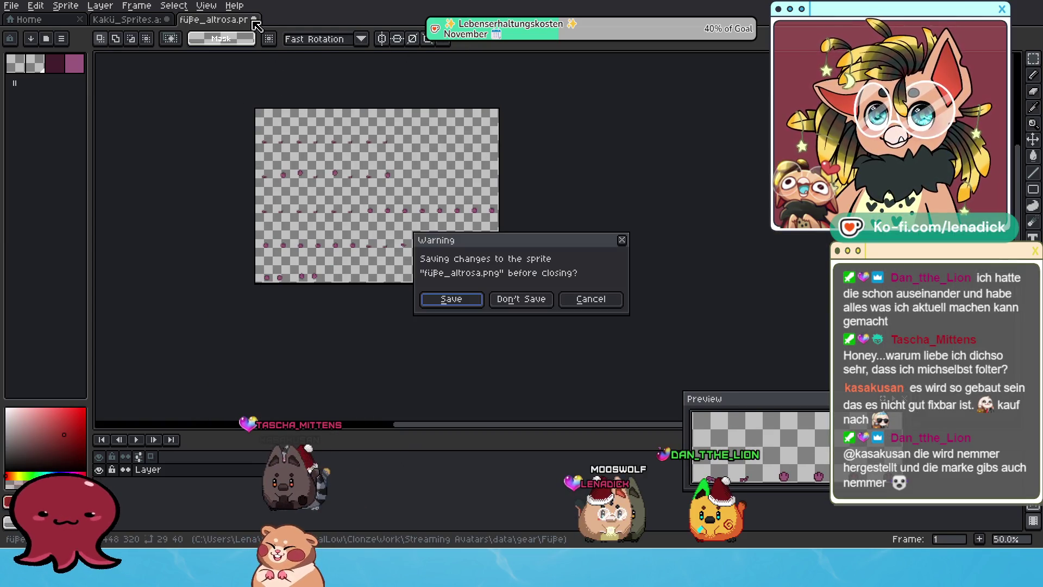
- Save füße_altrosa on closing and bring up the fox sprite sheet
left_click(448, 300)
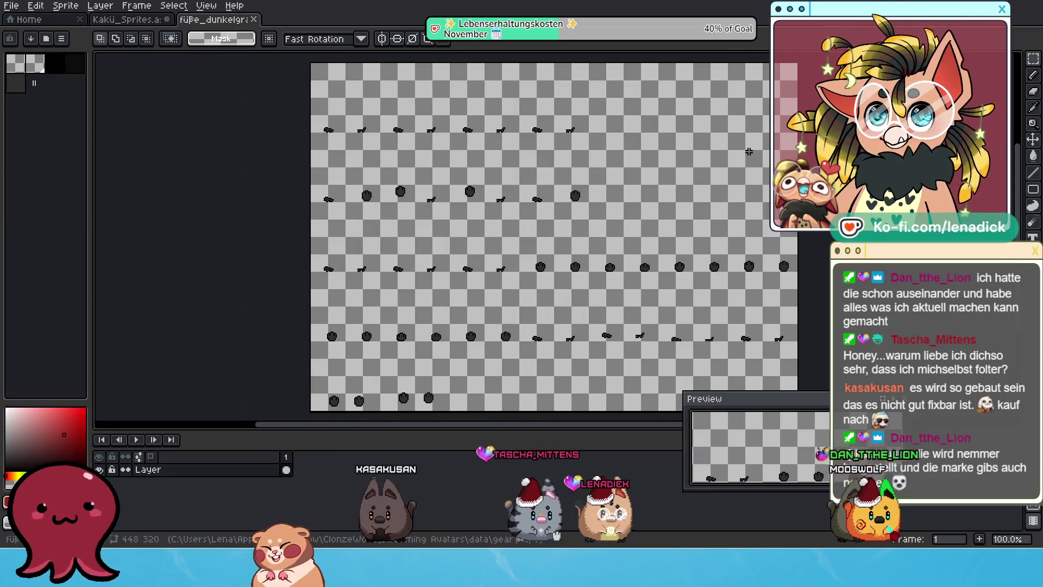
scroll(322, 85, "down", 1)
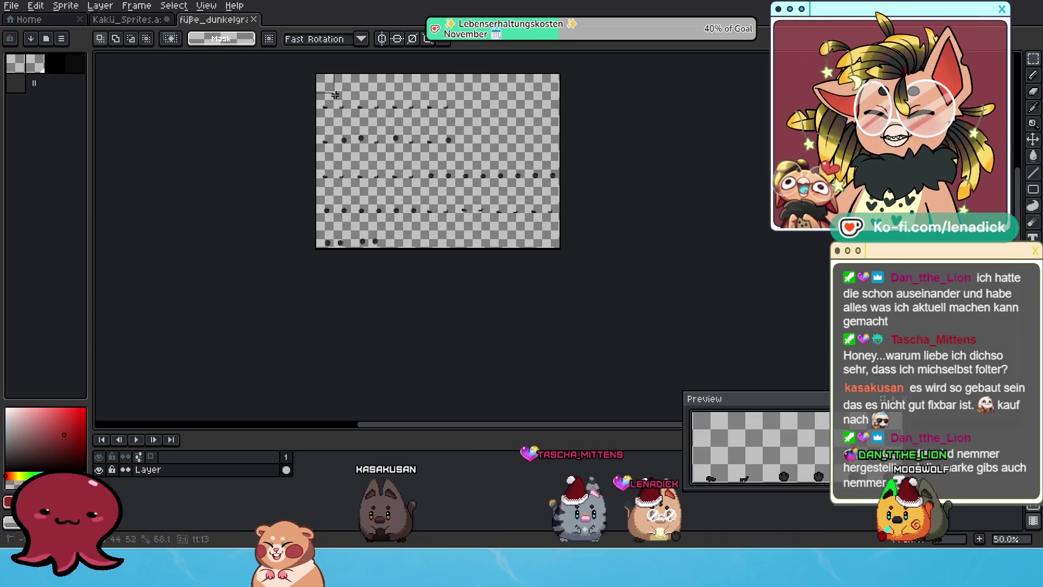
left_click(130, 19)
left_click(295, 107)
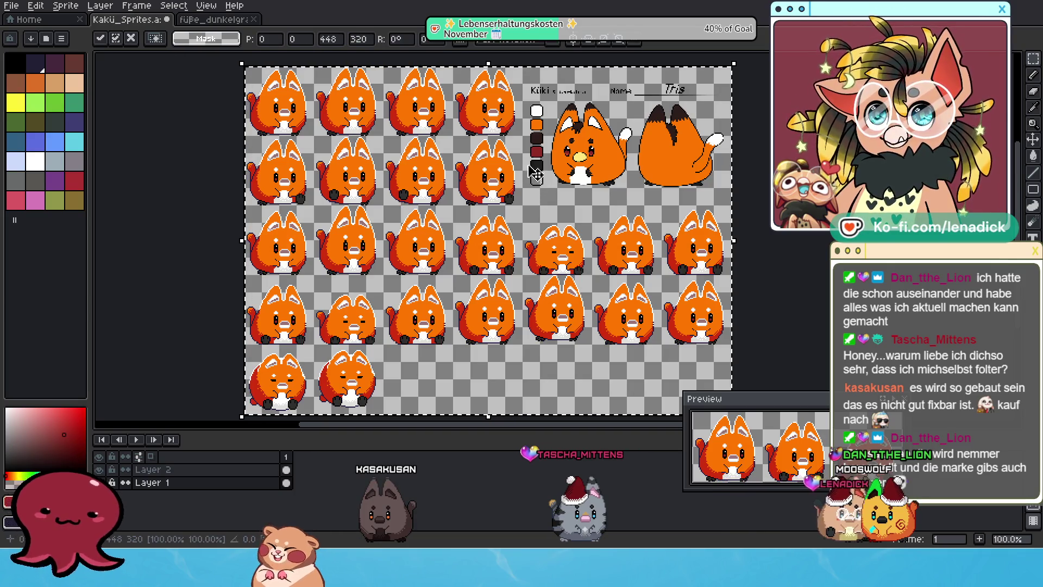
scroll(532, 170, "up", 1)
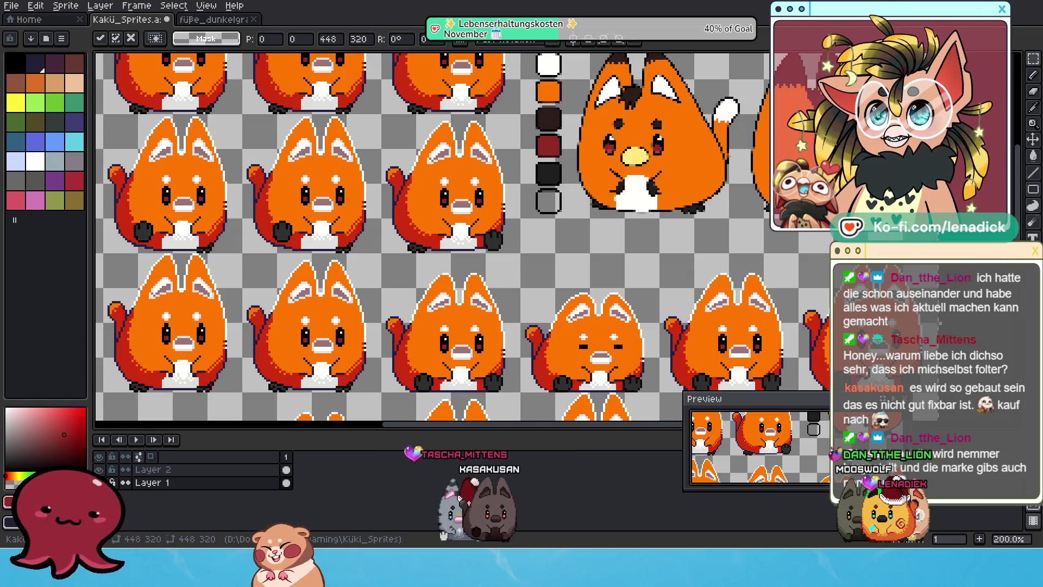
scroll(623, 187, "up", 3)
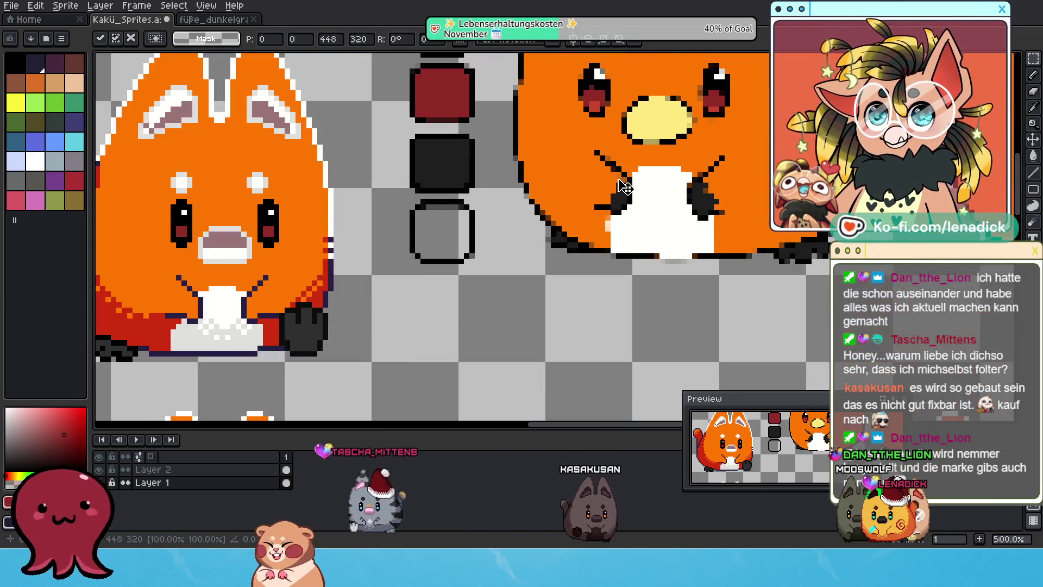
left_click(451, 158)
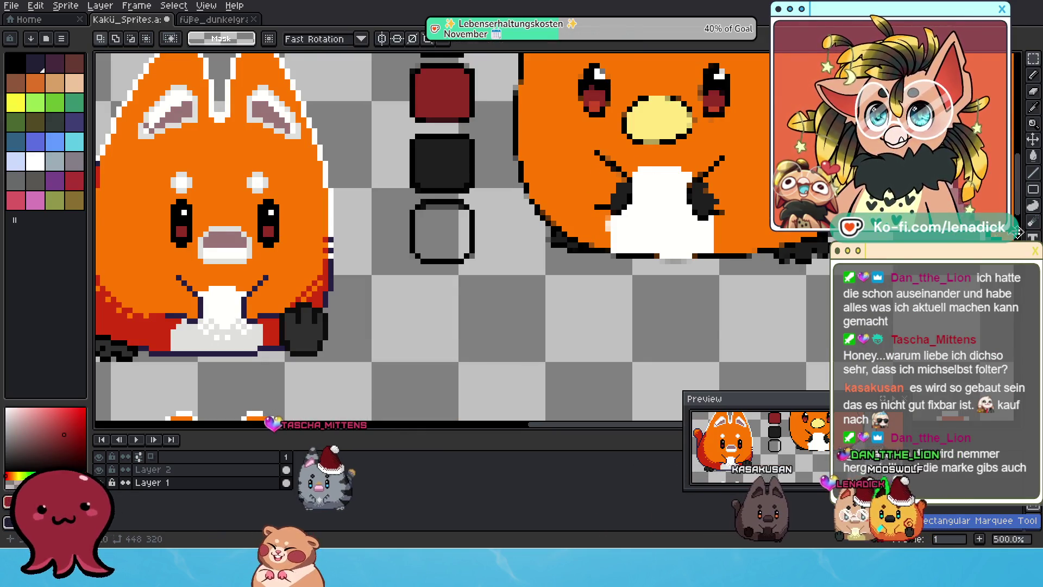
- Fill the grey muzzles and inner ears with white, undoing and redoing the fill once
left_click(1033, 157)
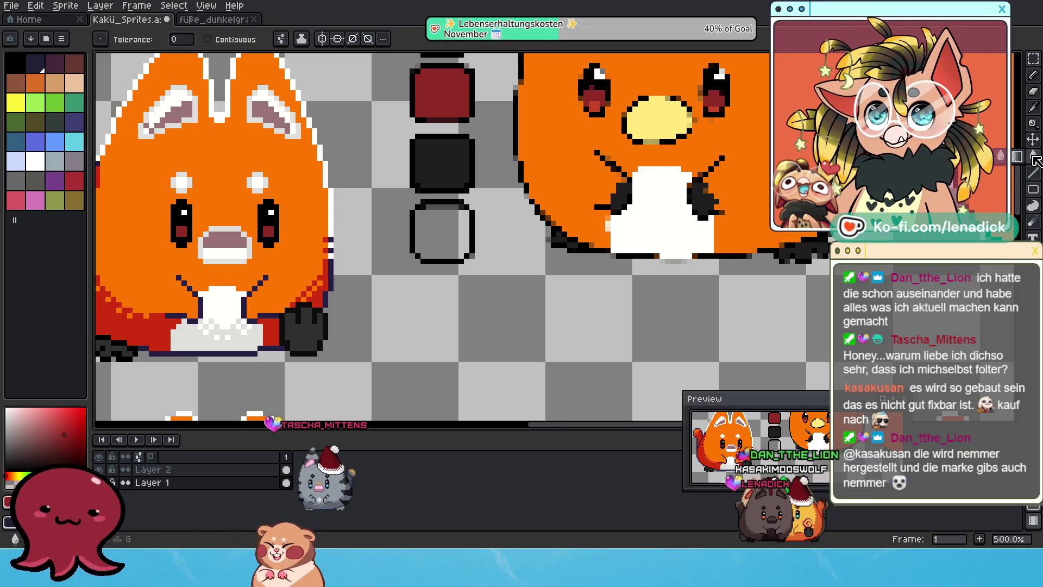
mouse_move(380, 158)
left_mouse_down()
mouse_move(540, 181)
mouse_move(549, 193)
left_mouse_up()
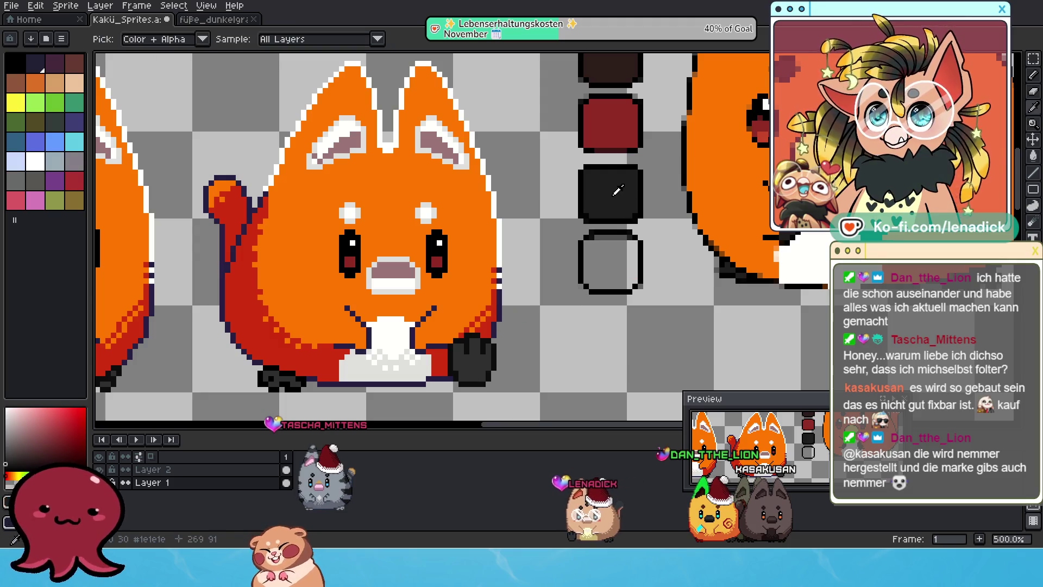
left_click(613, 198, "alt")
scroll(730, 281, "up", 2)
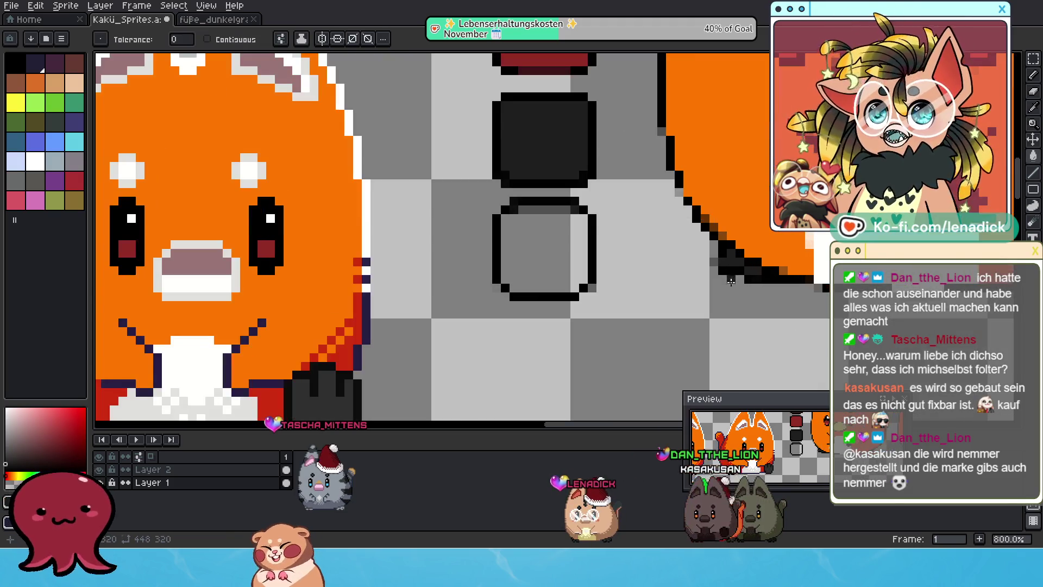
scroll(739, 265, "down", 2)
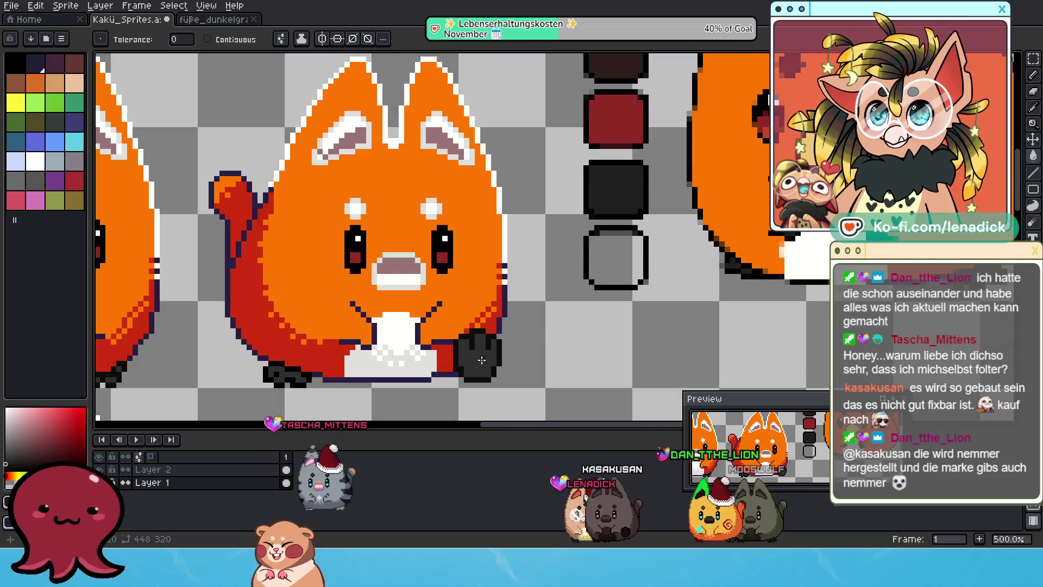
scroll(570, 342, "down", 2)
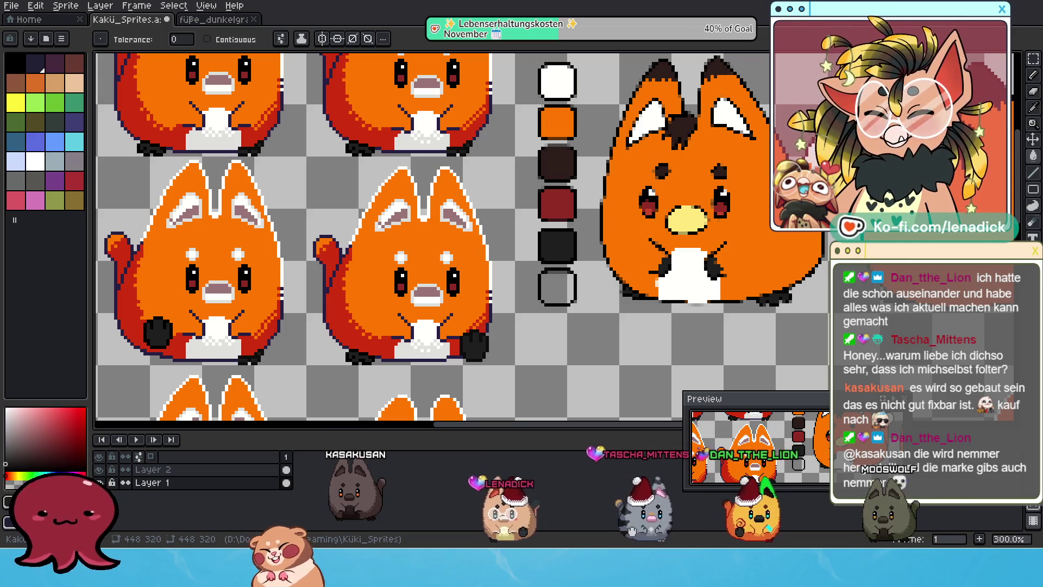
left_click_drag(510, 275, 591, 321)
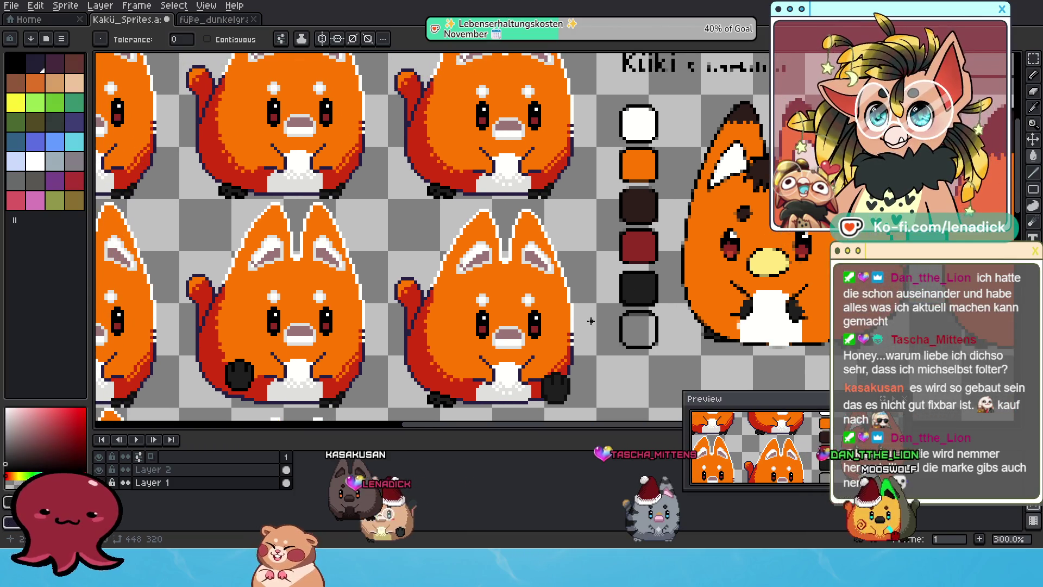
left_click(517, 337)
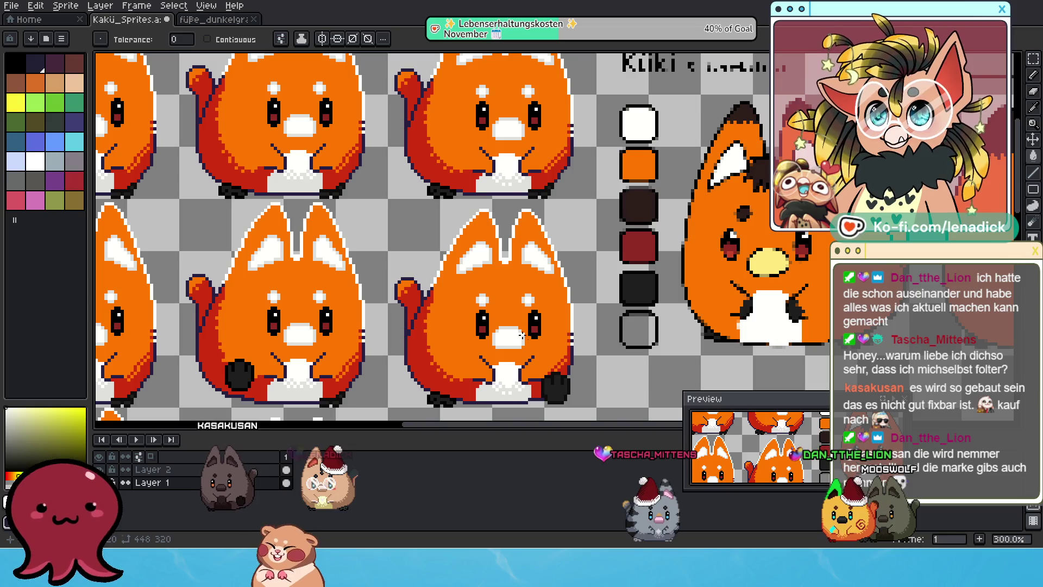
key("v")
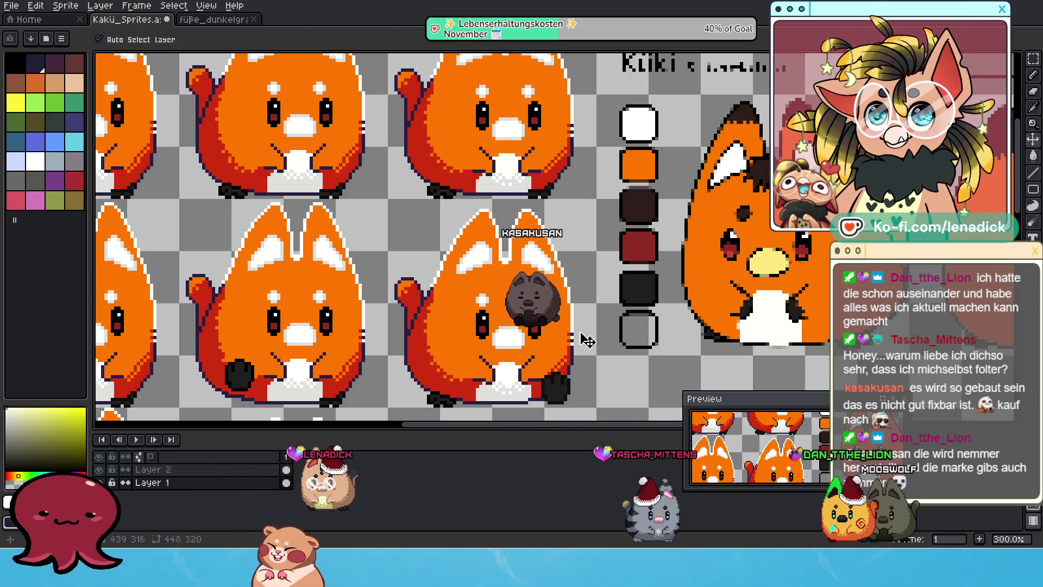
key("g")
left_click(537, 259)
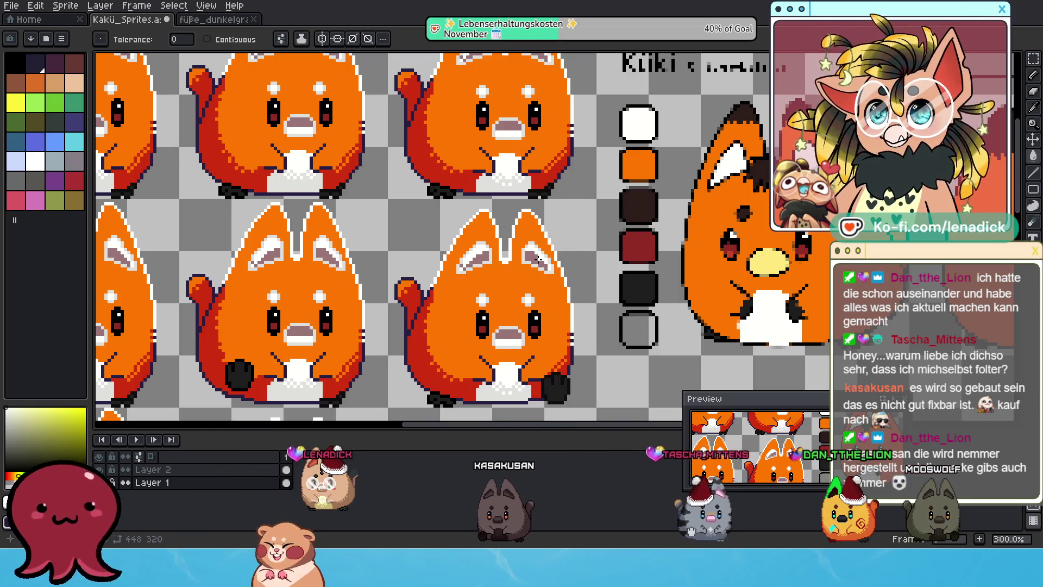
key("ctrl+z")
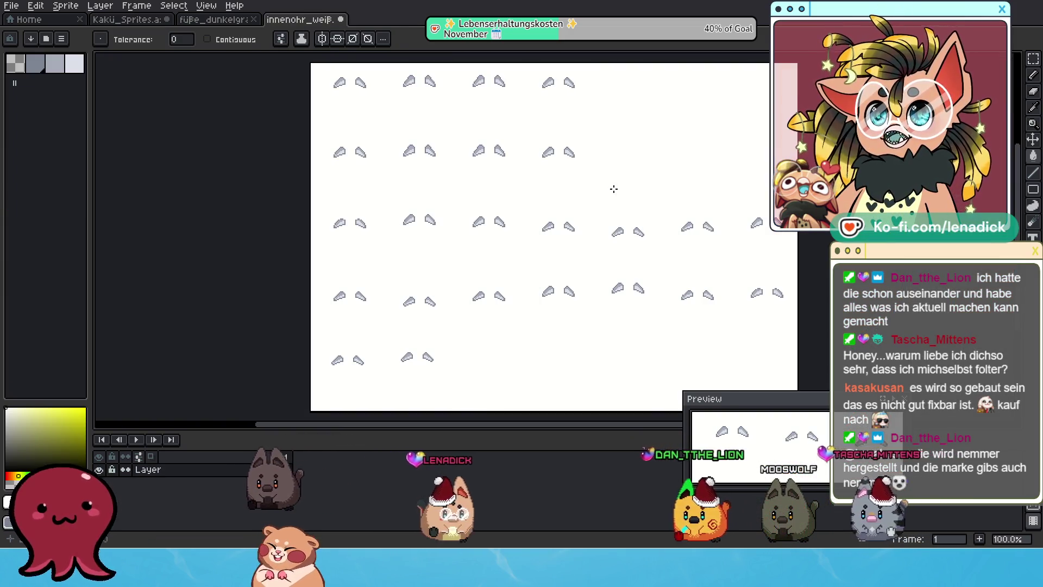
- Undo the ear sheet's white background fill, select it all, and paste it onto Kakü_Sprites
scroll(614, 188, "down", 1)
key("ctrl+z")
scroll(579, 167, "up", 4)
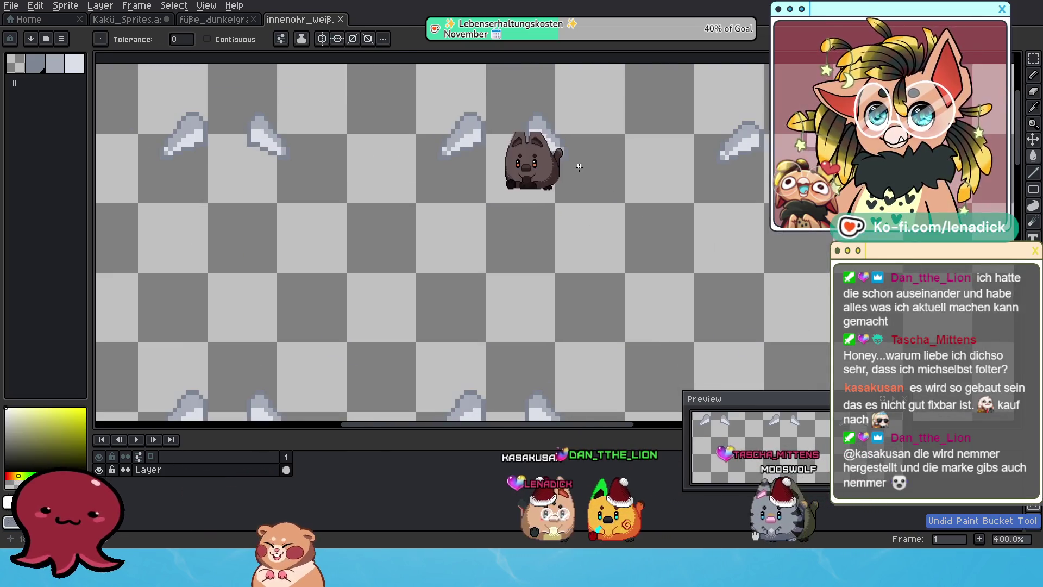
scroll(554, 153, "down", 5)
scroll(531, 136, "up", 2)
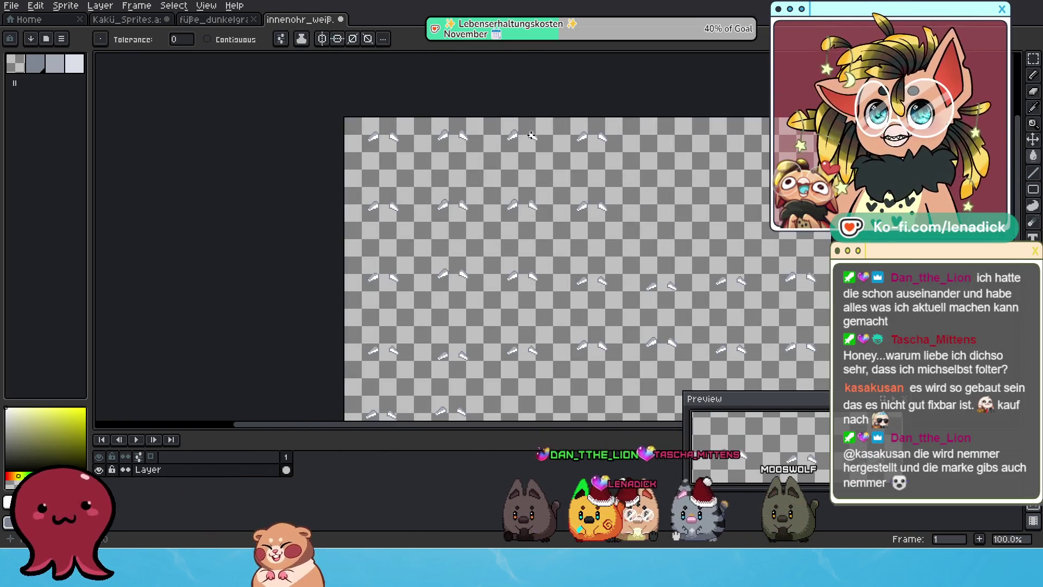
left_click(1034, 64)
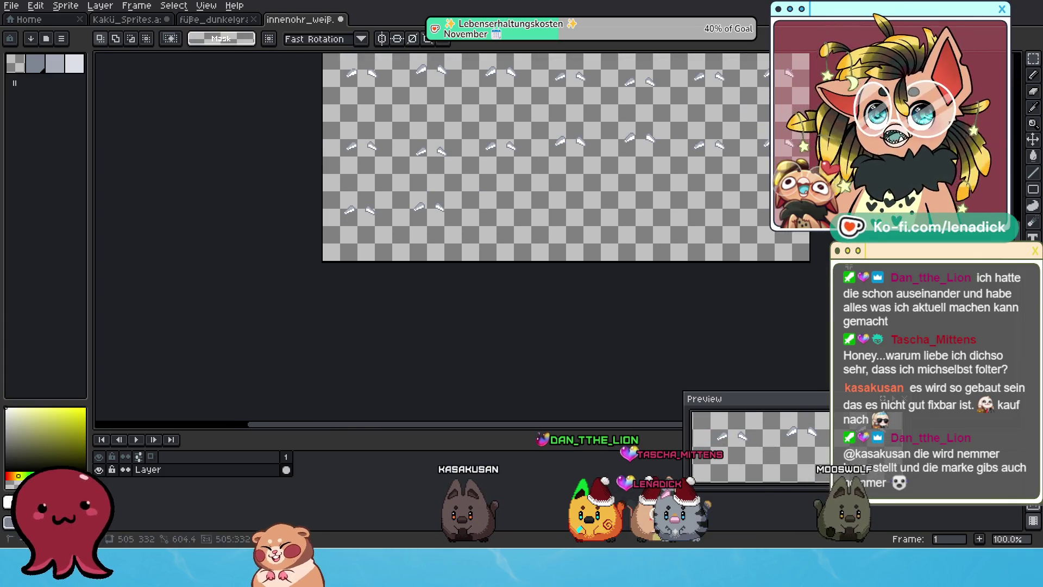
key("ctrl+a")
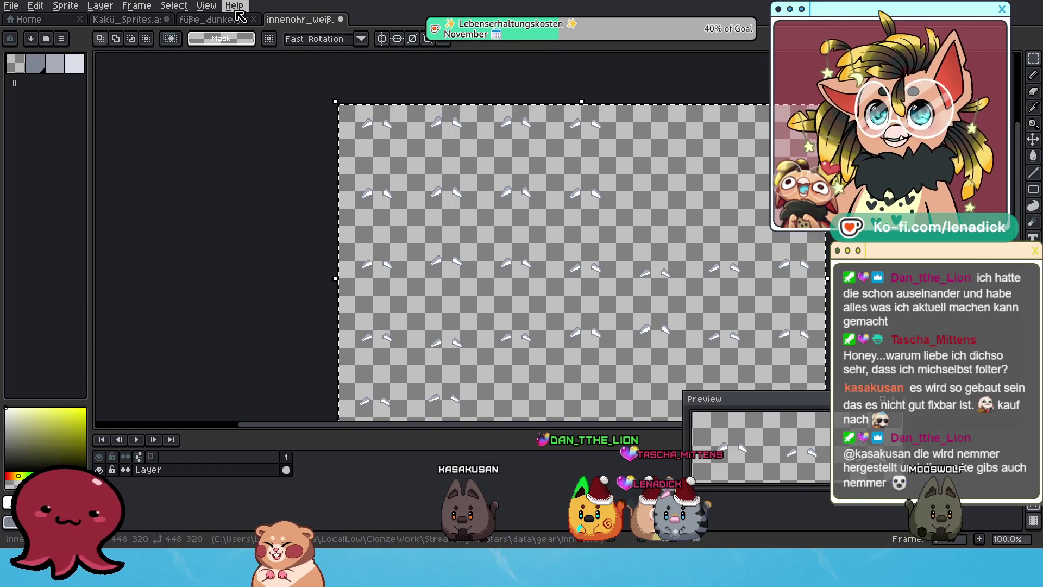
left_click(215, 22)
left_click(149, 22)
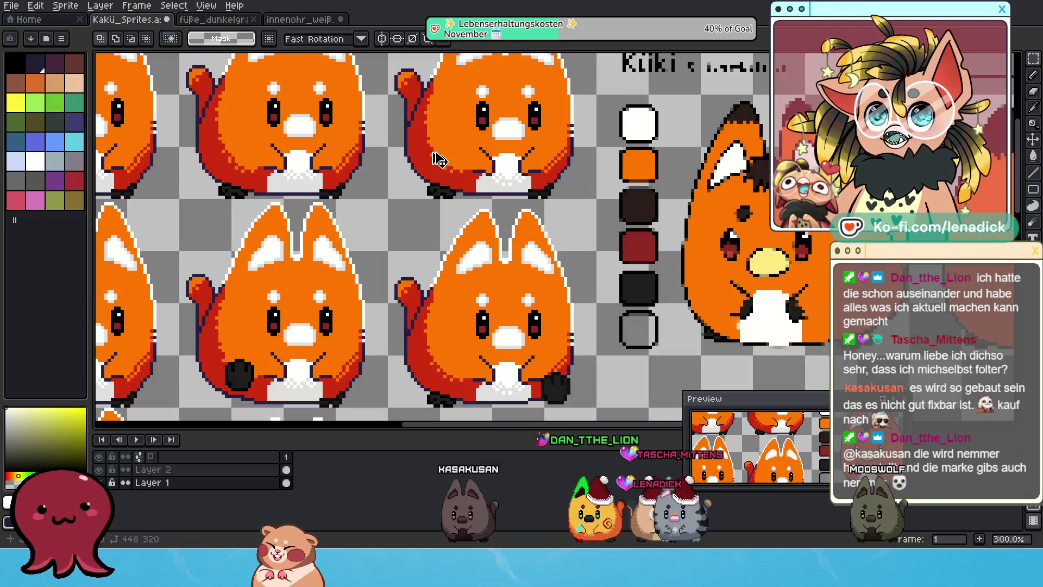
key("ctrl+v")
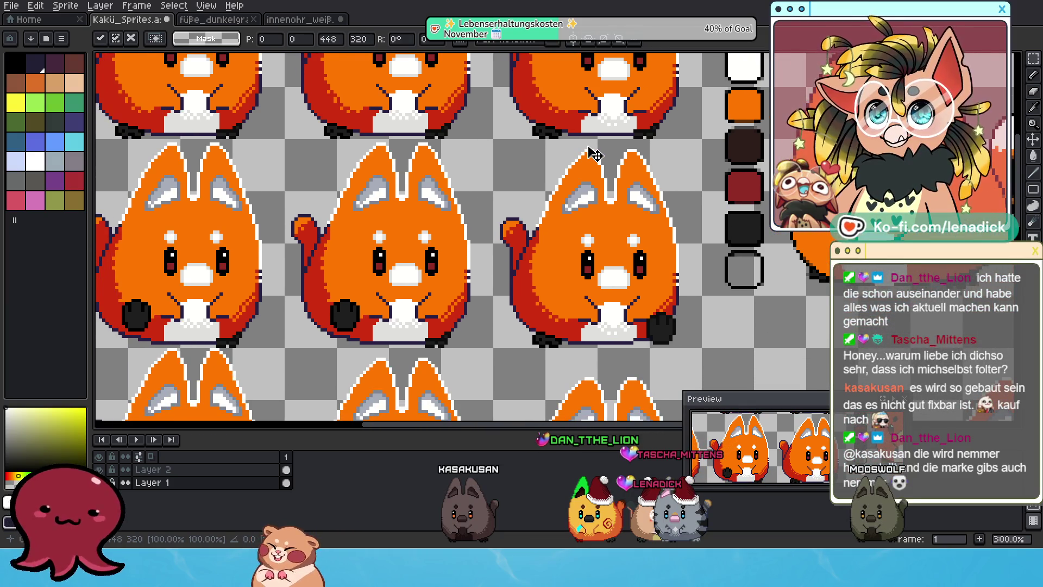
- Commit the pasted inner ears in place over the fox frames
scroll(599, 210, "up", 1)
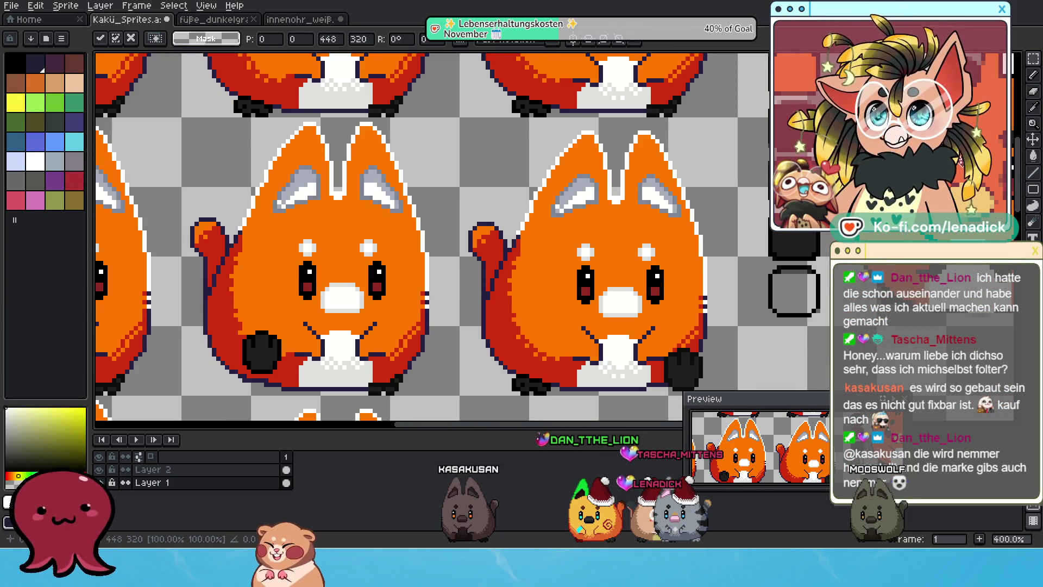
left_click(1032, 212)
scroll(595, 198, "up", 2)
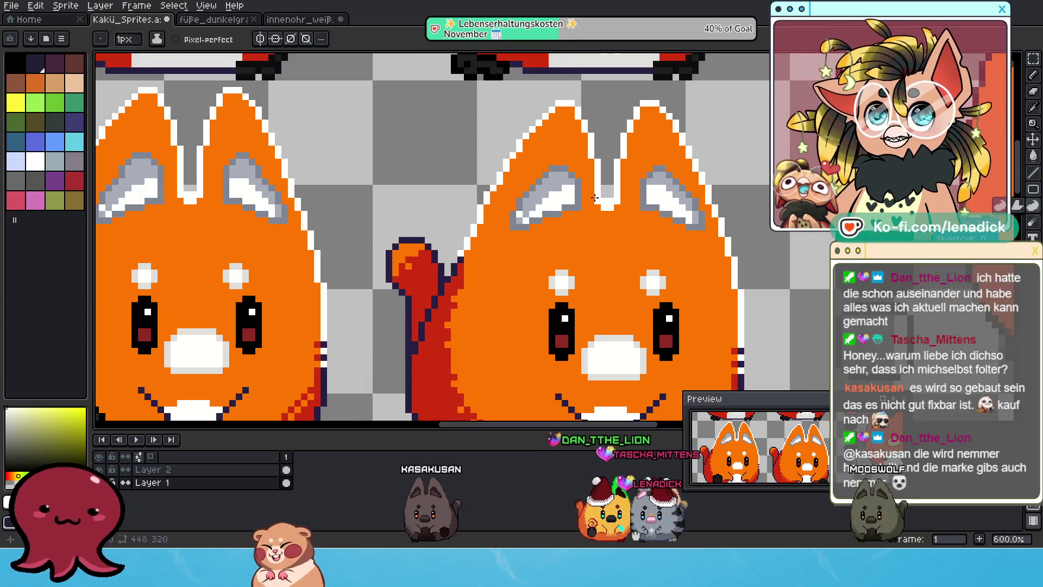
- Pick an orange drawing colour from the colour box
left_click(11, 476)
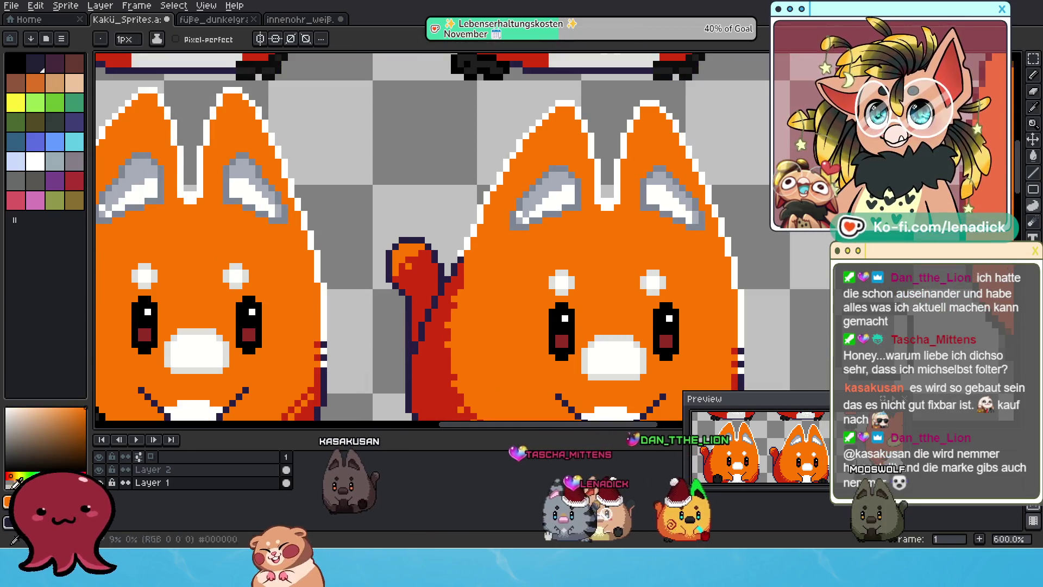
left_click(32, 440)
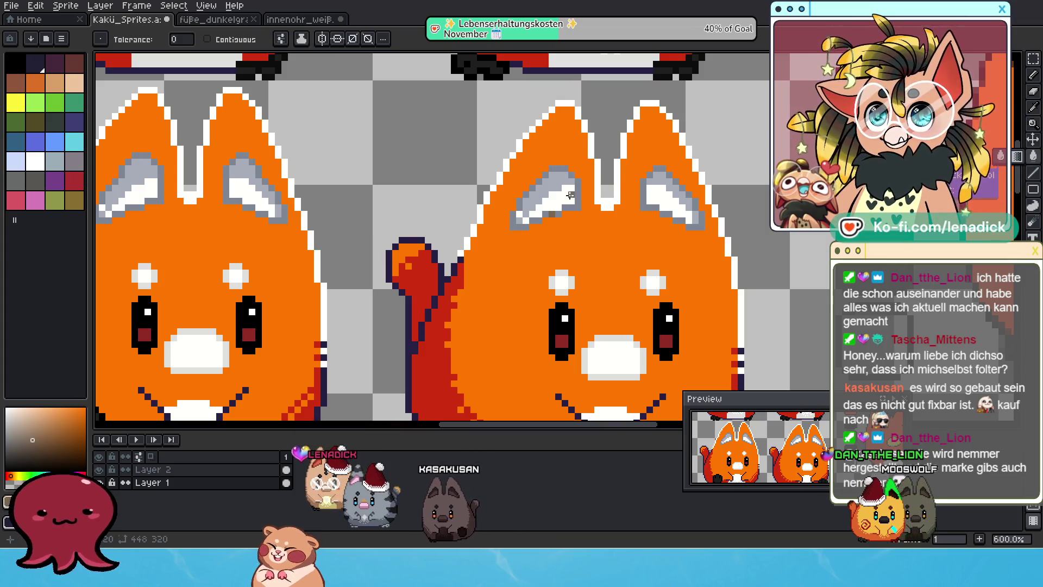
scroll(577, 206, "down", 6)
scroll(607, 196, "up", 2)
left_click_drag(607, 195, 581, 184)
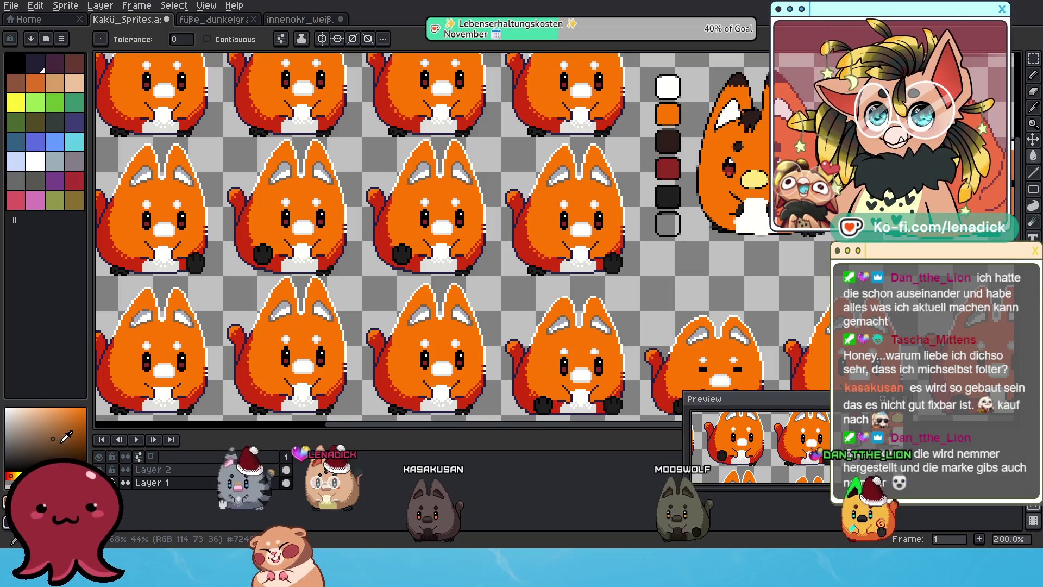
scroll(577, 189, "up", 1)
scroll(577, 189, "down", 2)
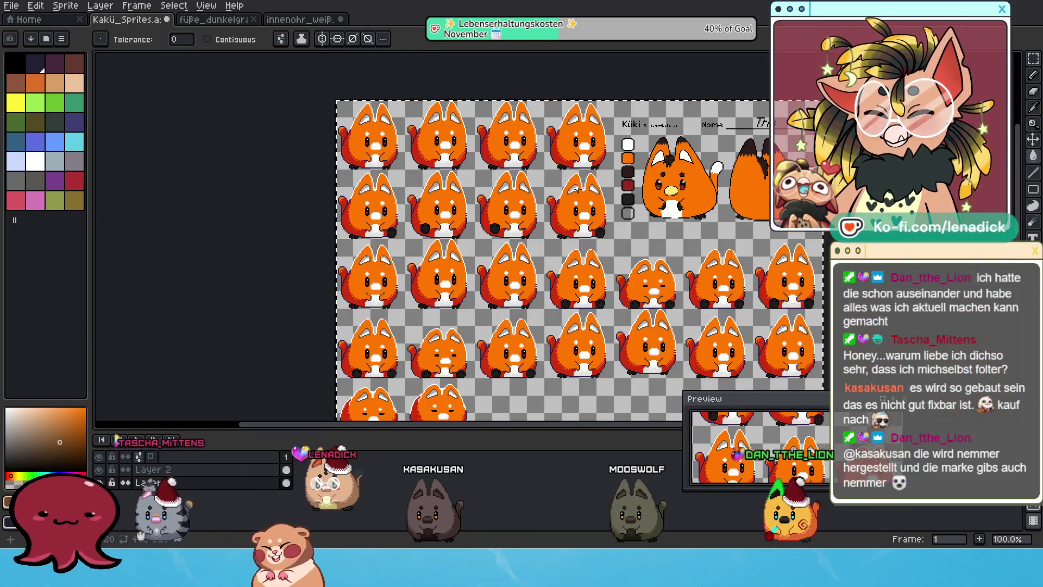
scroll(607, 195, "up", 1)
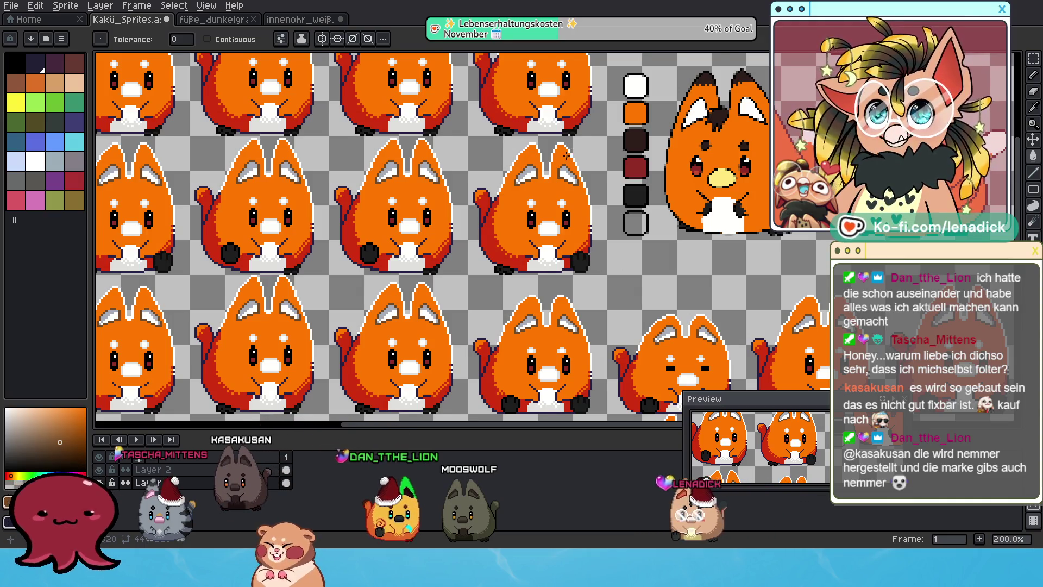
- Switch to the Pencil and choose a darker red as the drawing colour
scroll(564, 160, "up", 1)
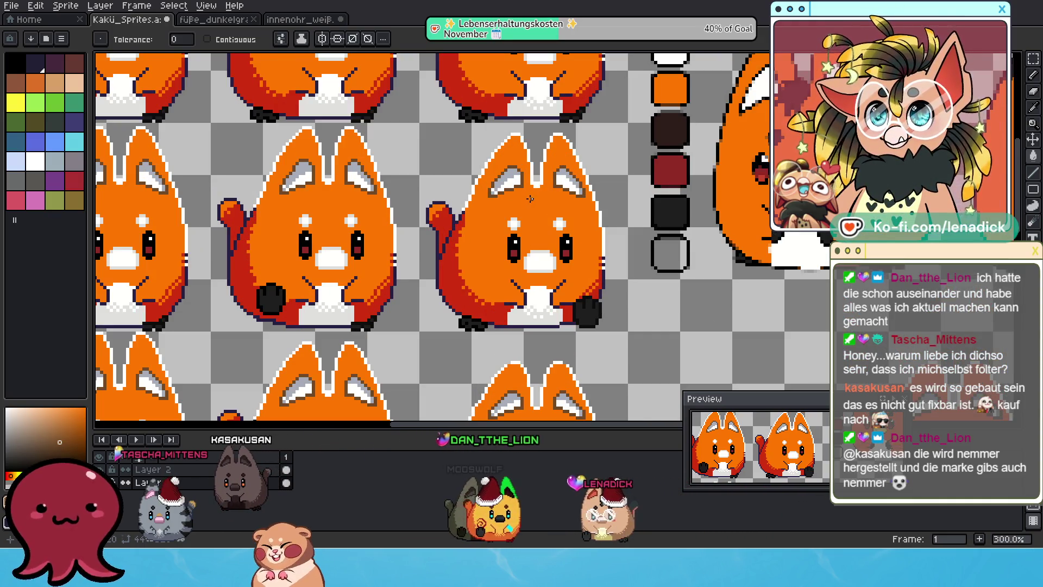
scroll(538, 183, "up", 2)
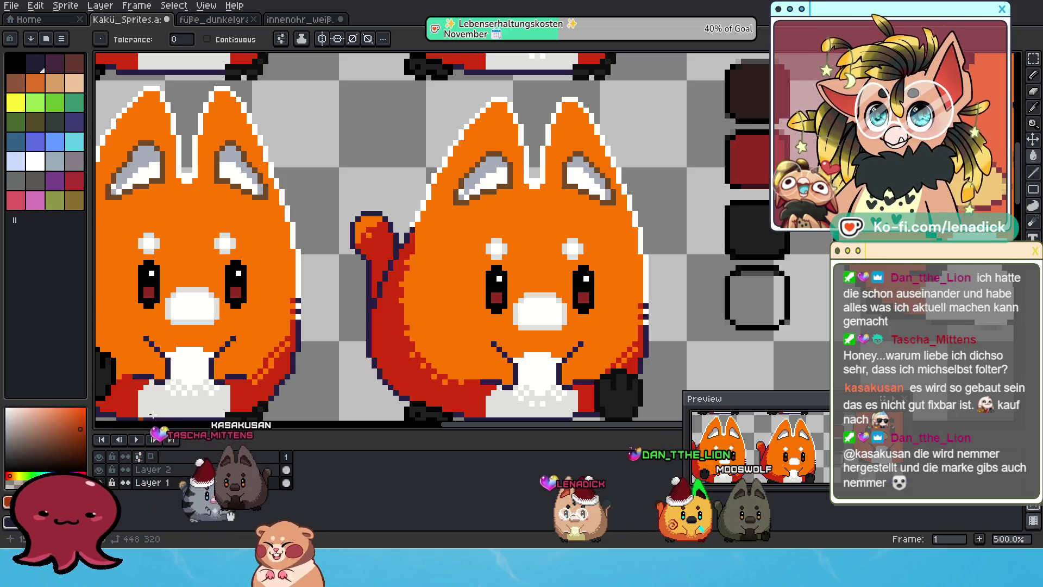
scroll(507, 186, "down", 3)
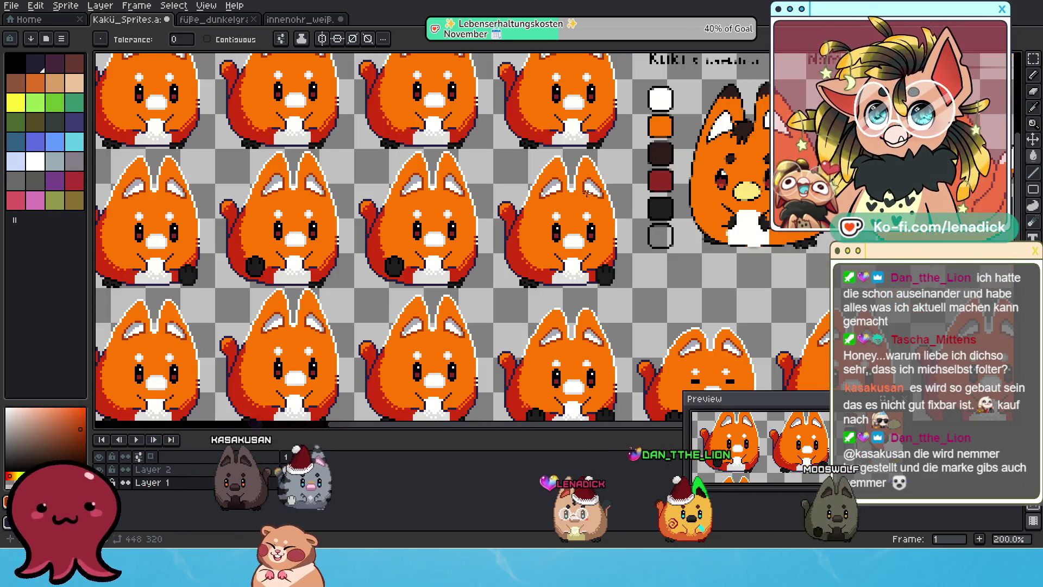
scroll(508, 186, "up", 3)
key("b")
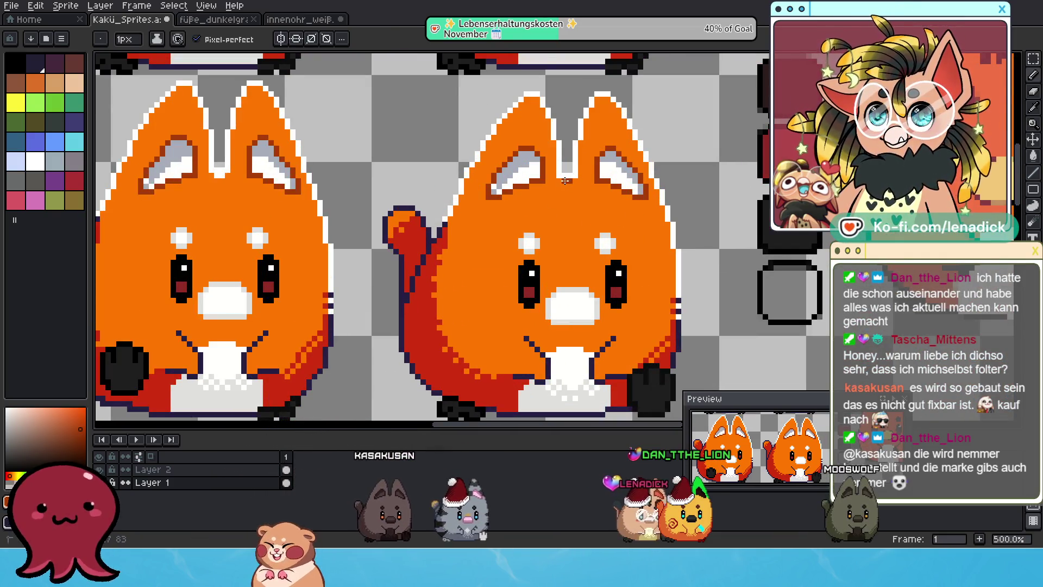
scroll(558, 217, "down", 2)
scroll(557, 217, "down", 1)
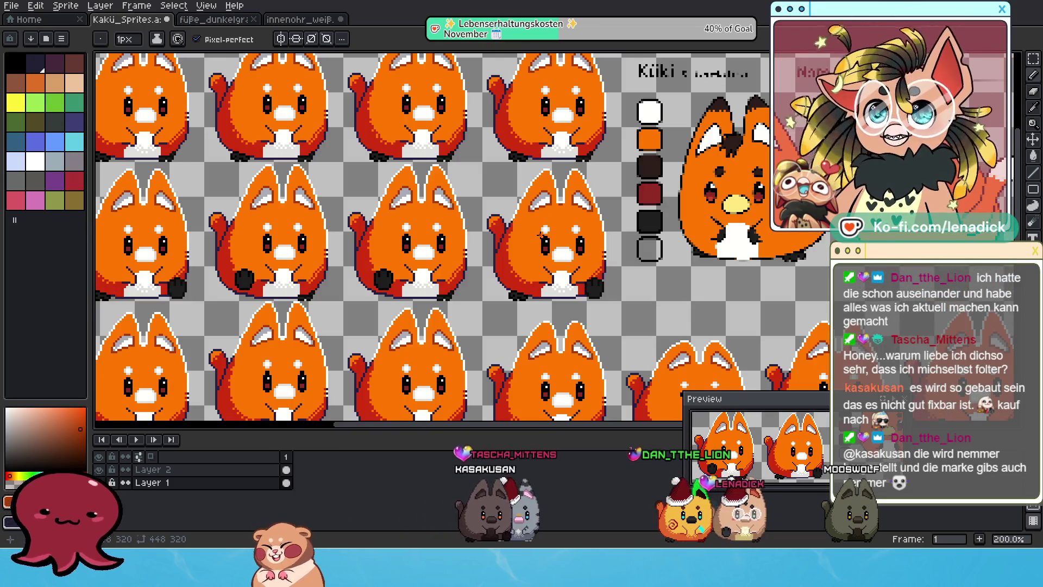
scroll(540, 234, "up", 1)
scroll(565, 242, "up", 1)
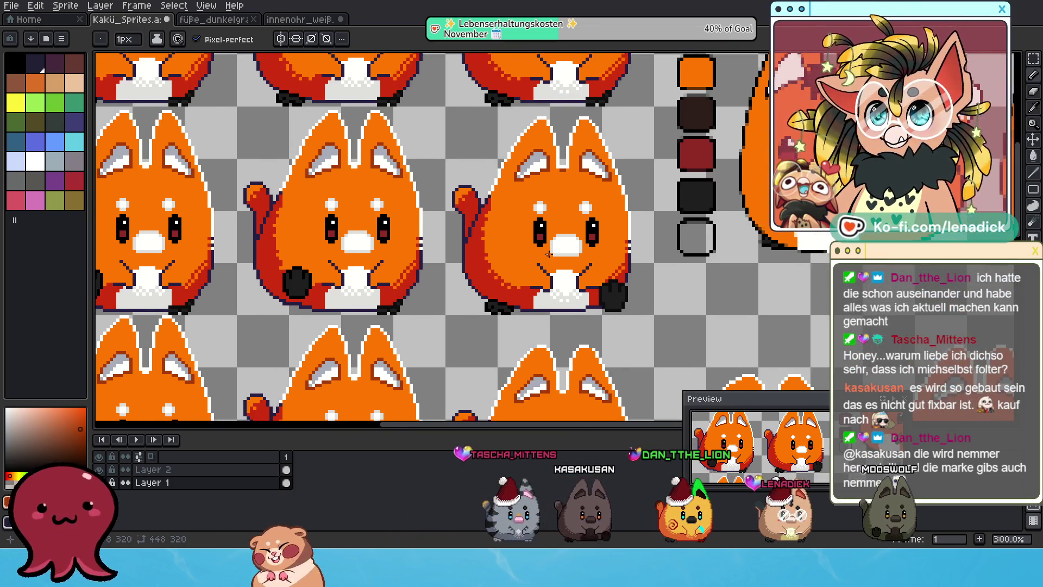
left_click(75, 428)
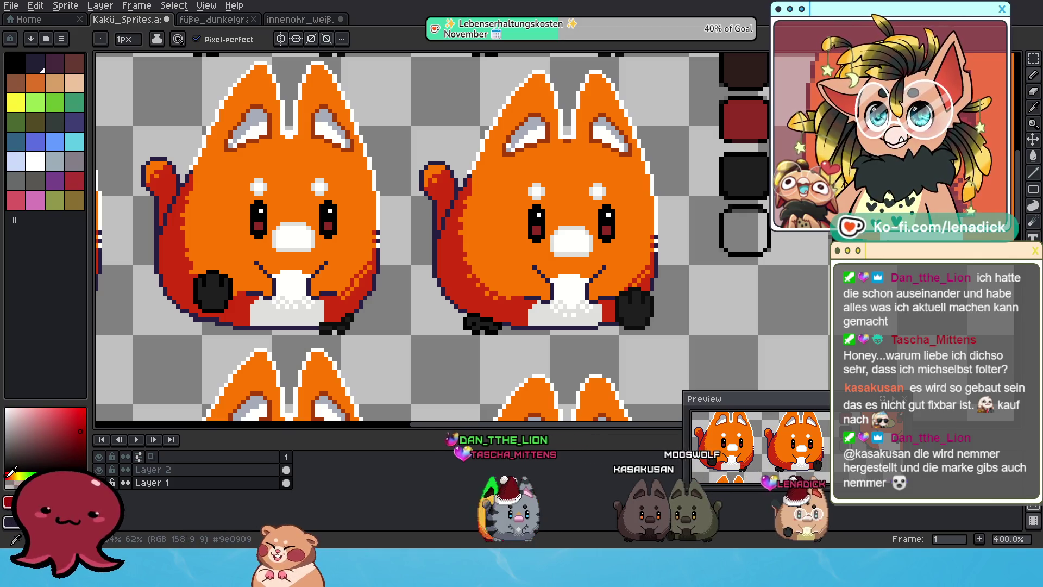
- Select the Paint Bucket and pan across the fox sprite sheet
left_click(1034, 160)
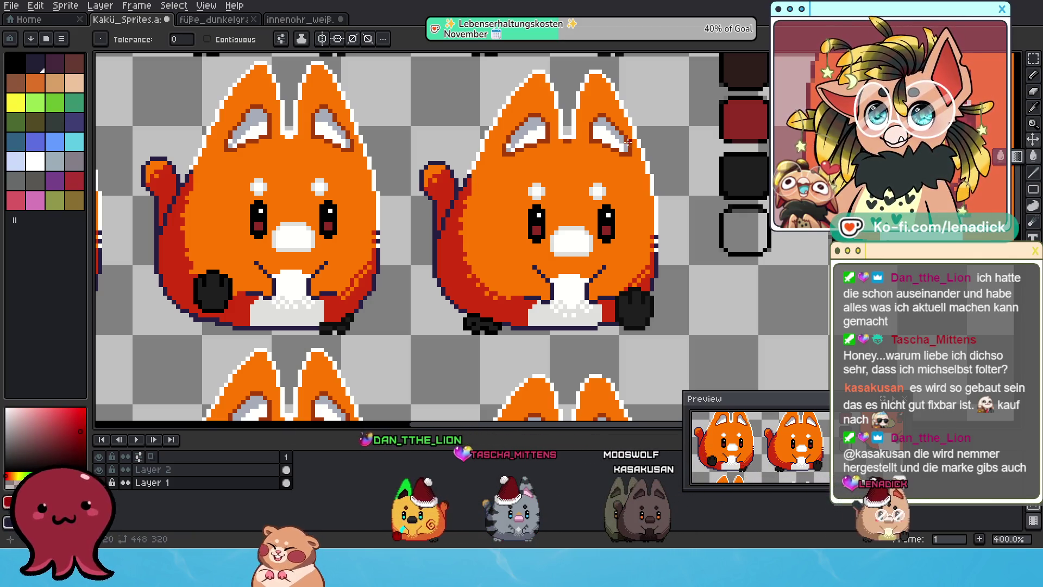
scroll(446, 229, "up", 1)
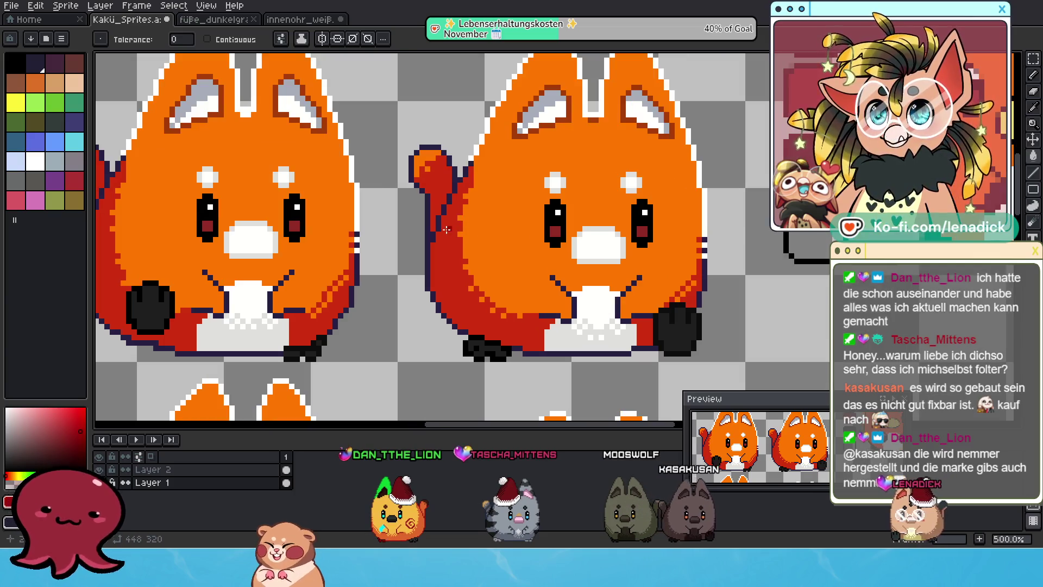
scroll(438, 225, "down", 4)
scroll(206, 337, "up", 4)
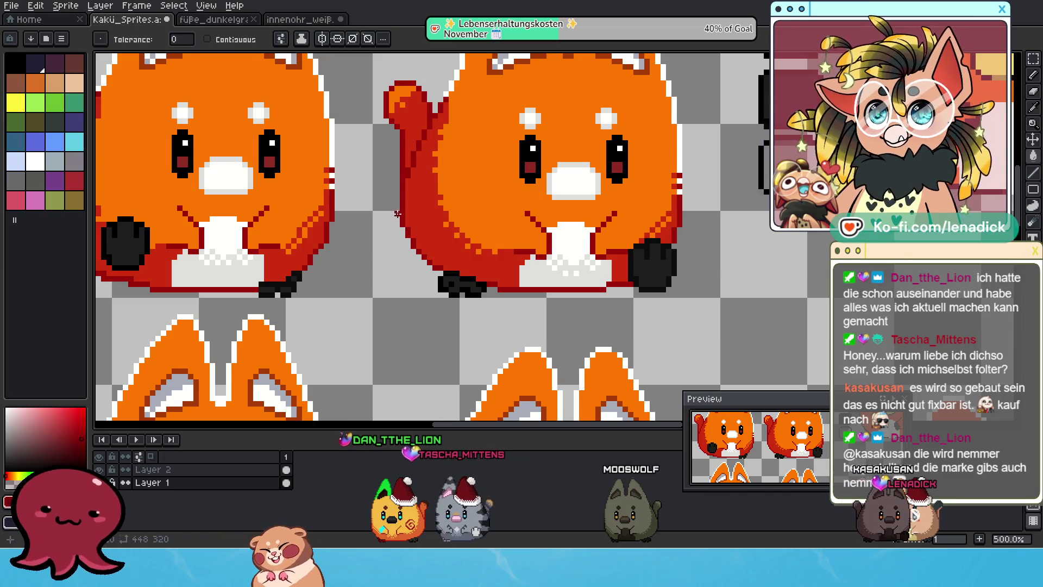
scroll(401, 201, "down", 4)
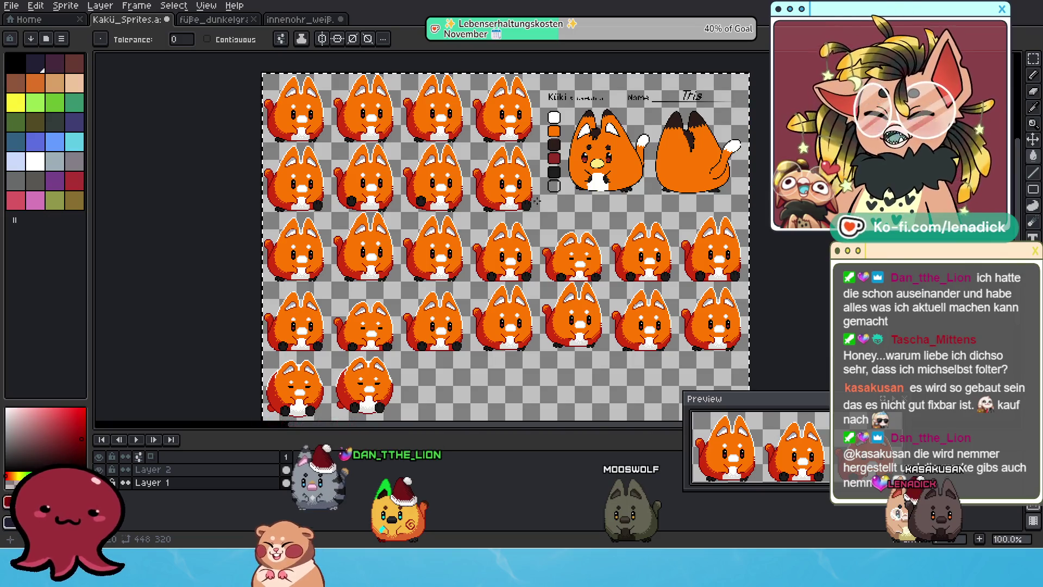
scroll(571, 178, "up", 2)
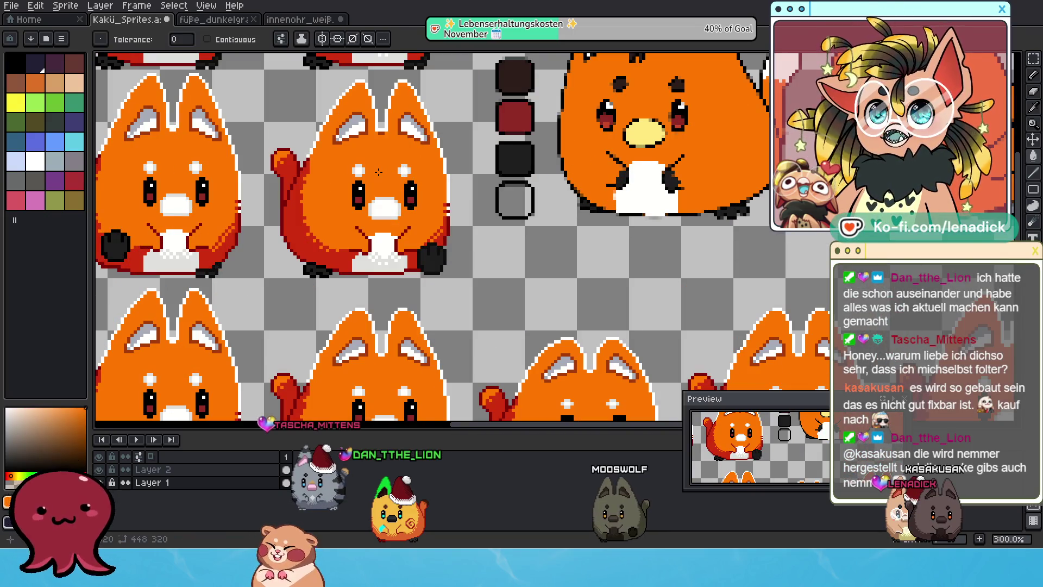
scroll(379, 172, "down", 2)
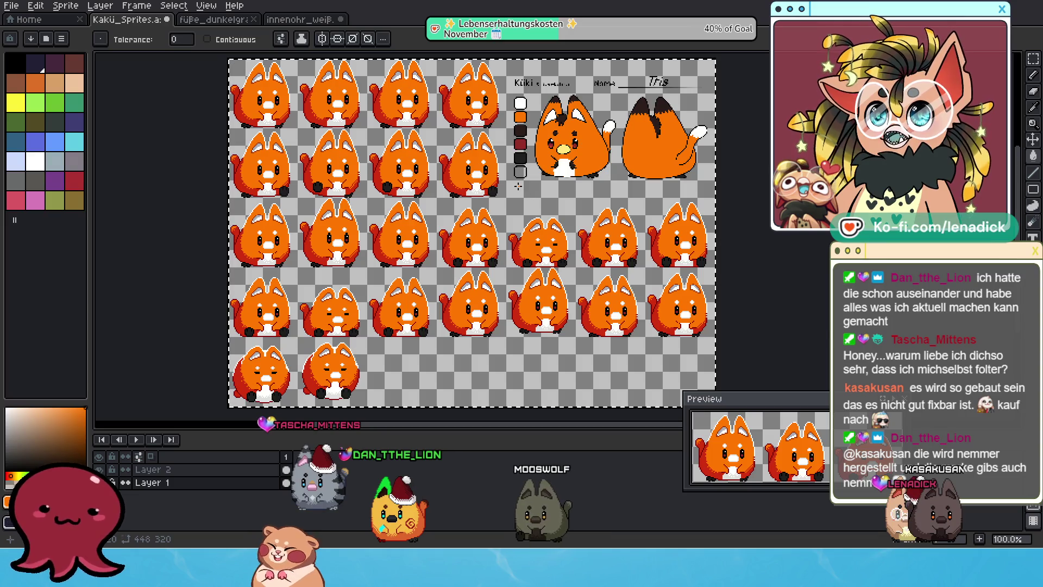
scroll(469, 184, "up", 1)
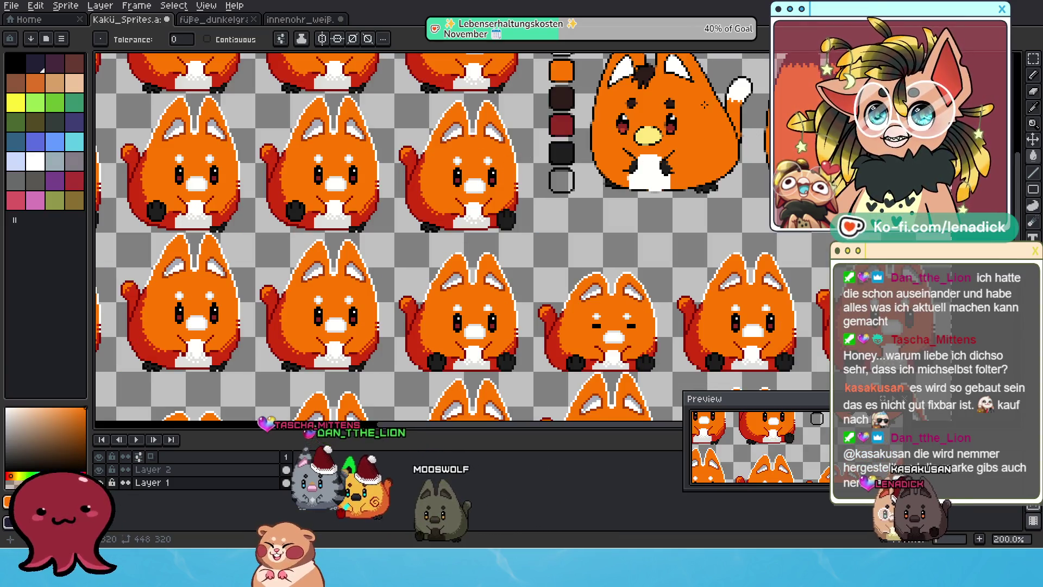
left_click_drag(467, 217, 431, 269)
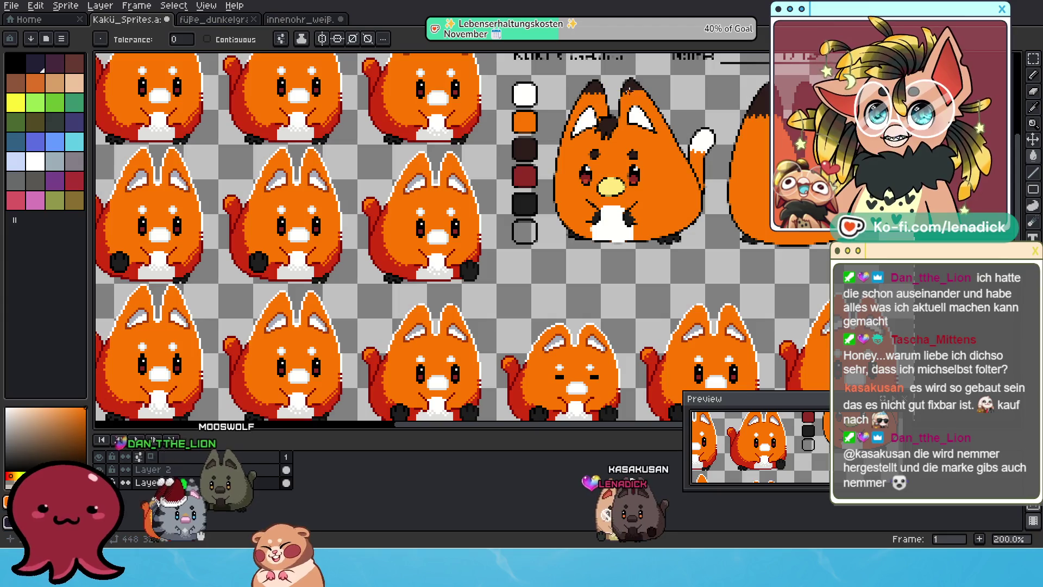
left_click_drag(435, 244, 466, 241)
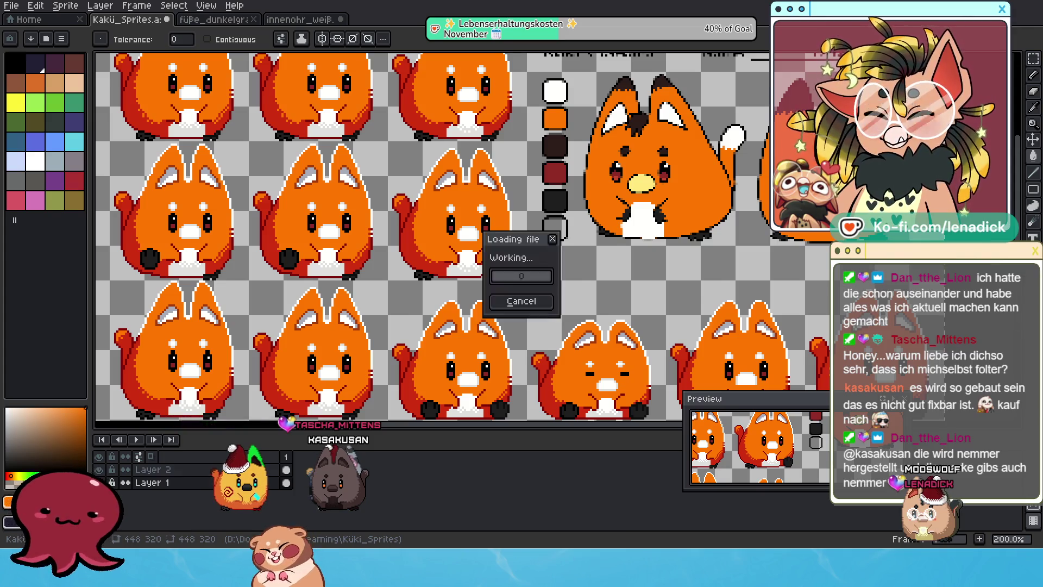
- Undo the stray orange fill on the augenbrauen sheet, select its whole canvas, and return to Kakü_Sprites
scroll(268, 87, "down", 1)
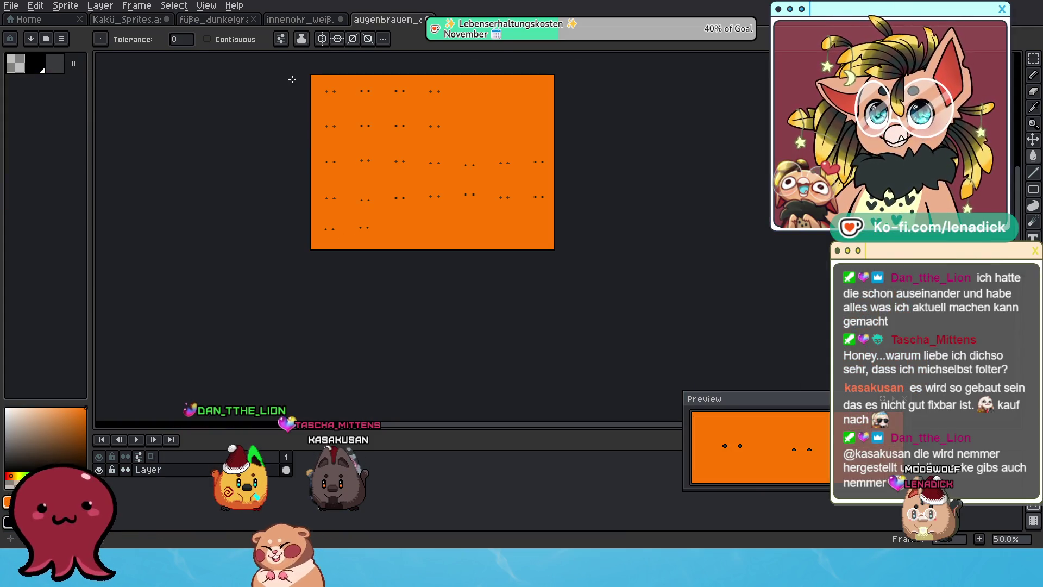
key("ctrl+z")
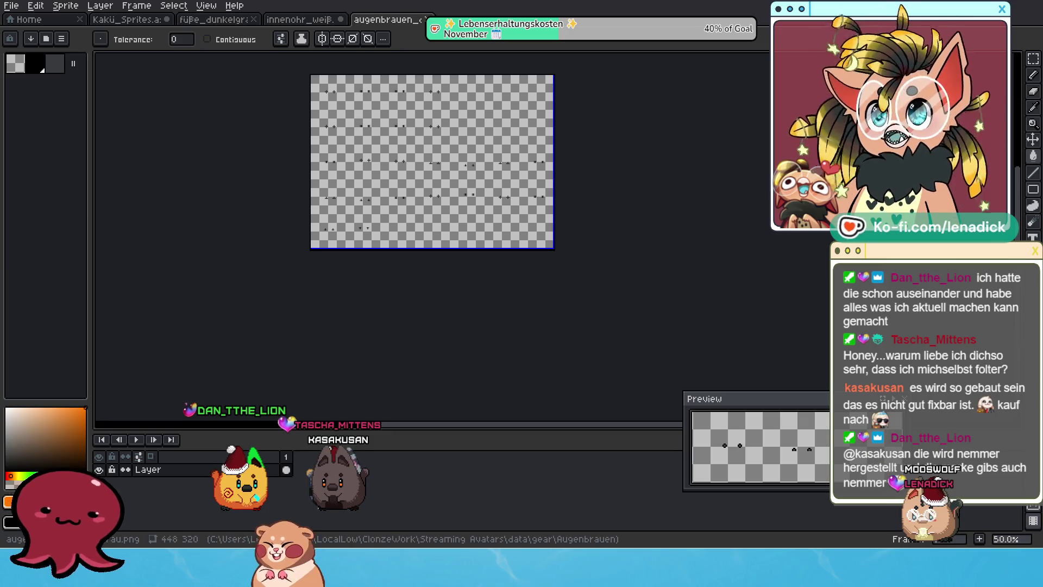
left_click(1031, 60)
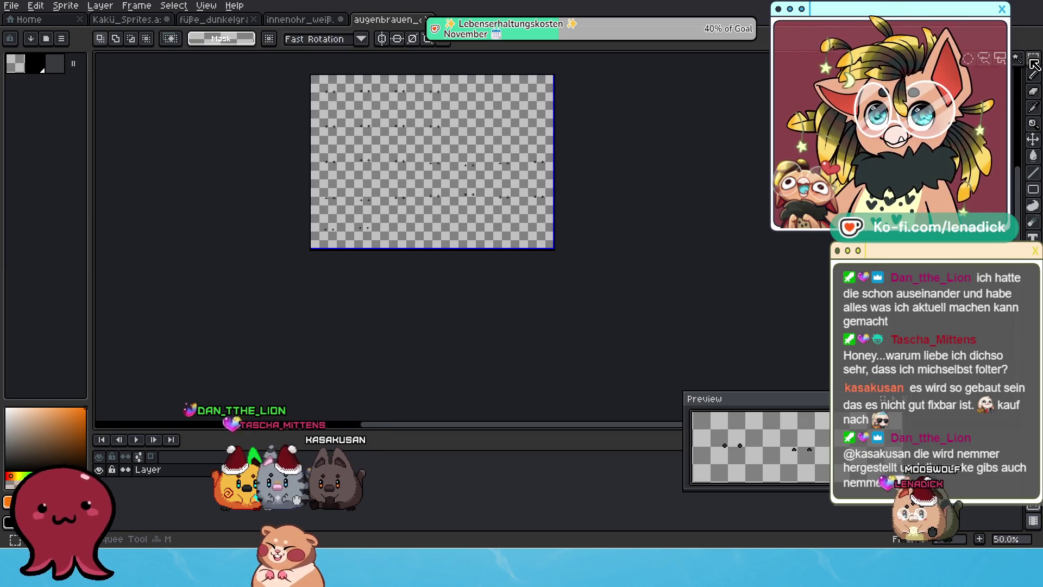
scroll(398, 155, "up", 1)
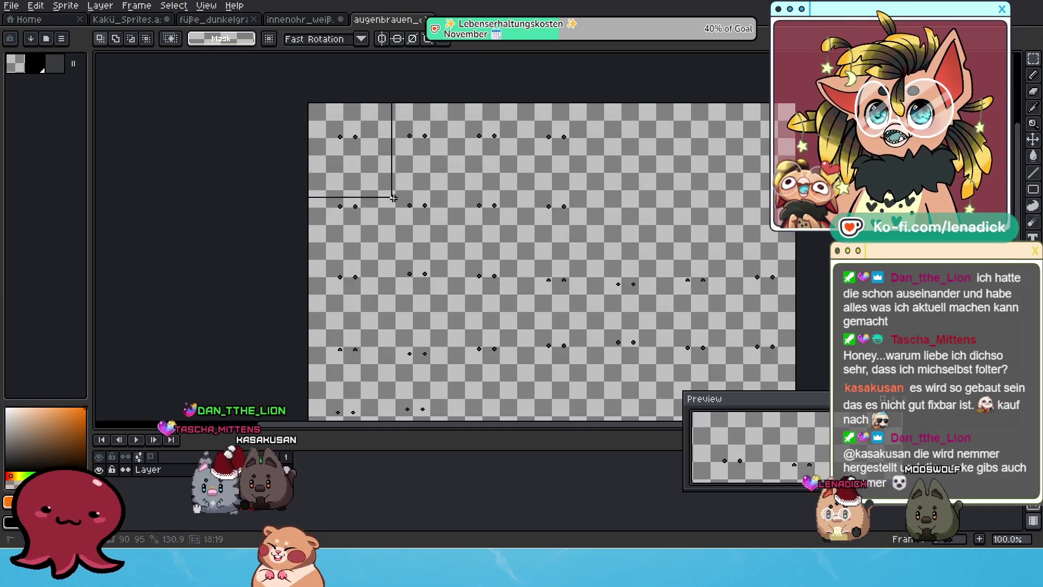
key("ctrl+a")
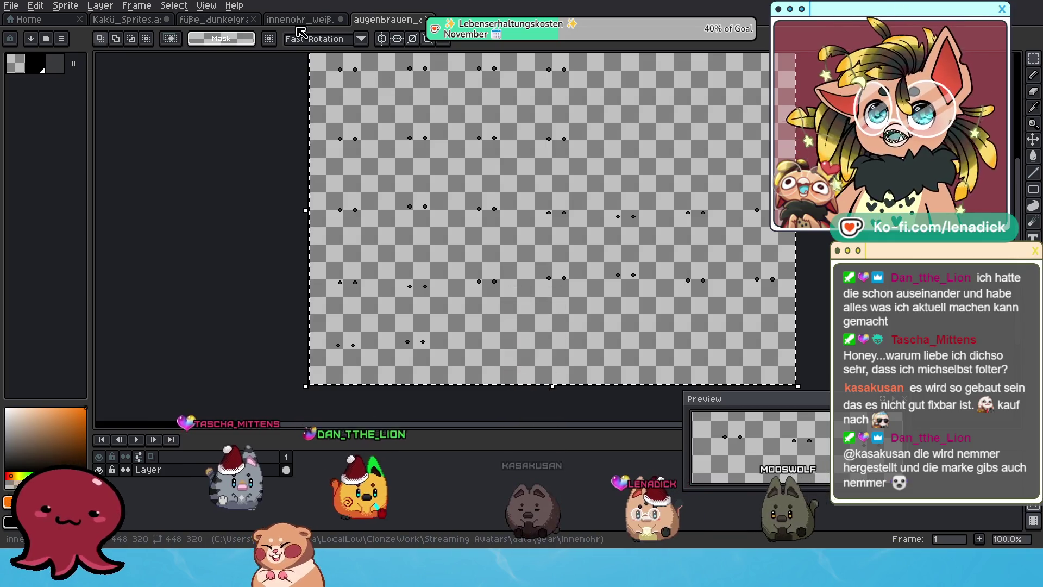
left_click(128, 19)
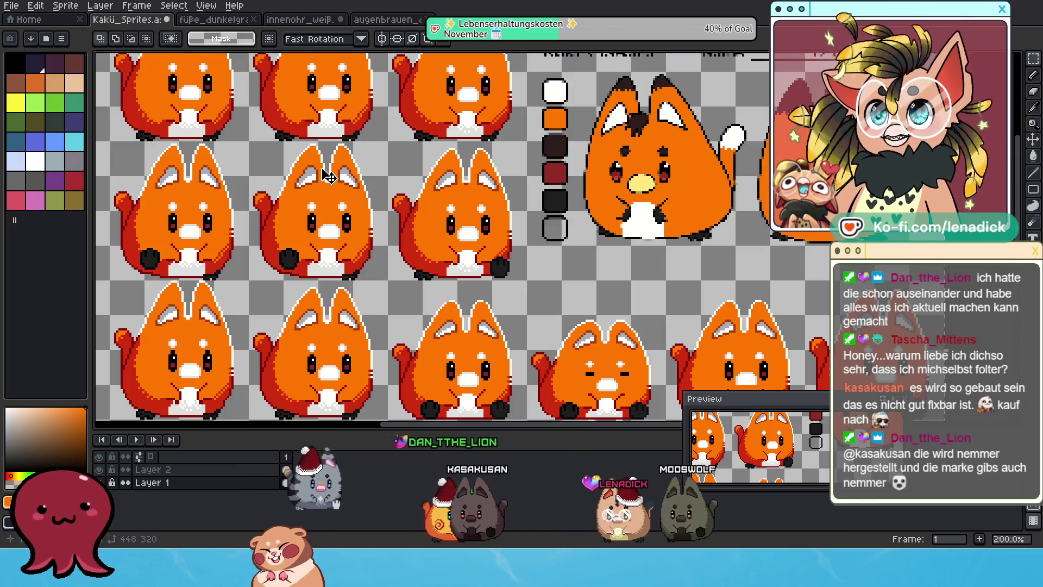
- Enter transform mode on the full-canvas selection over the fox sheet
scroll(583, 173, "down", 2)
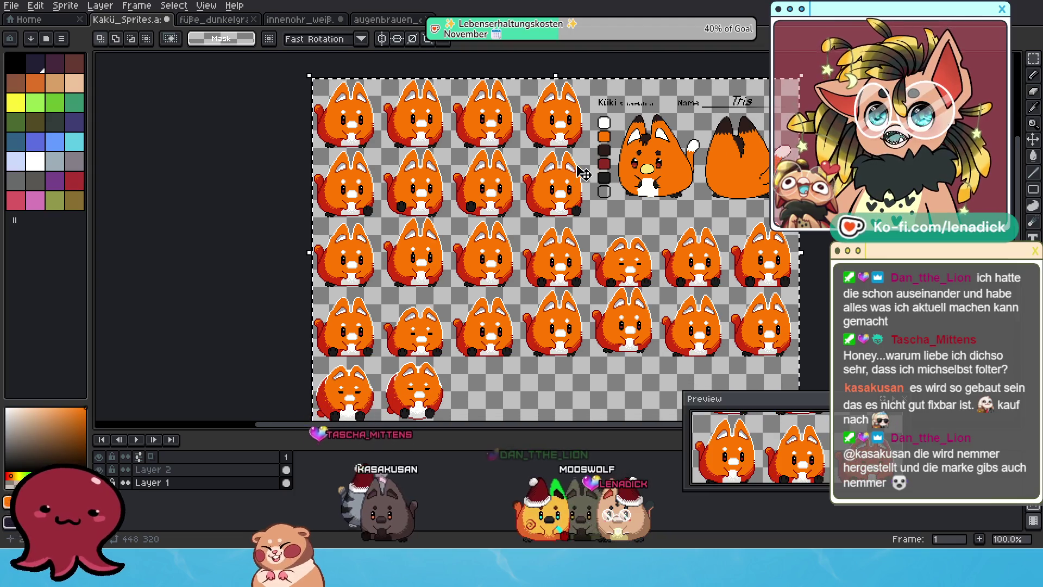
left_click(591, 162)
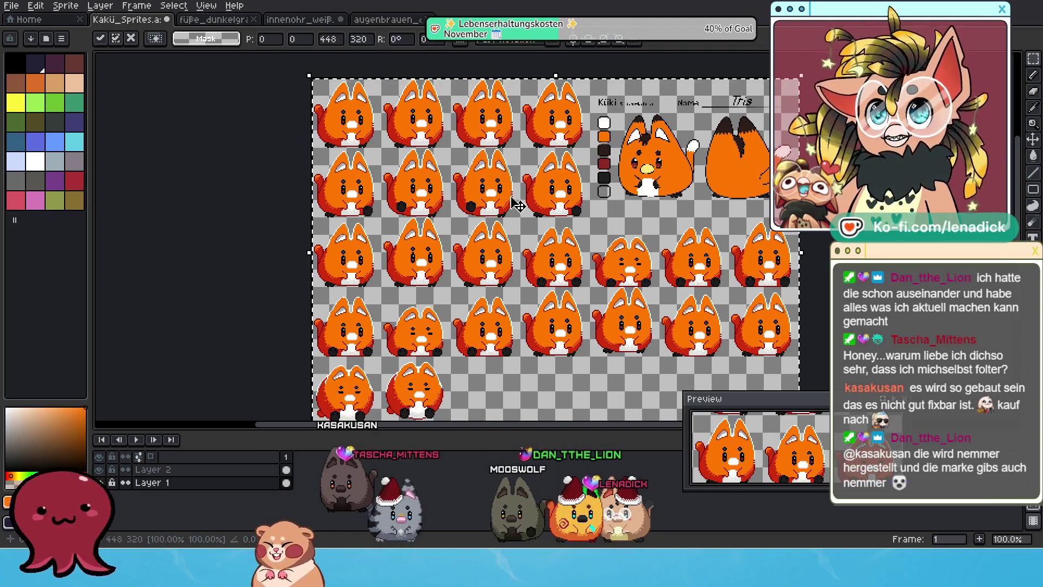
scroll(524, 195, "up", 3)
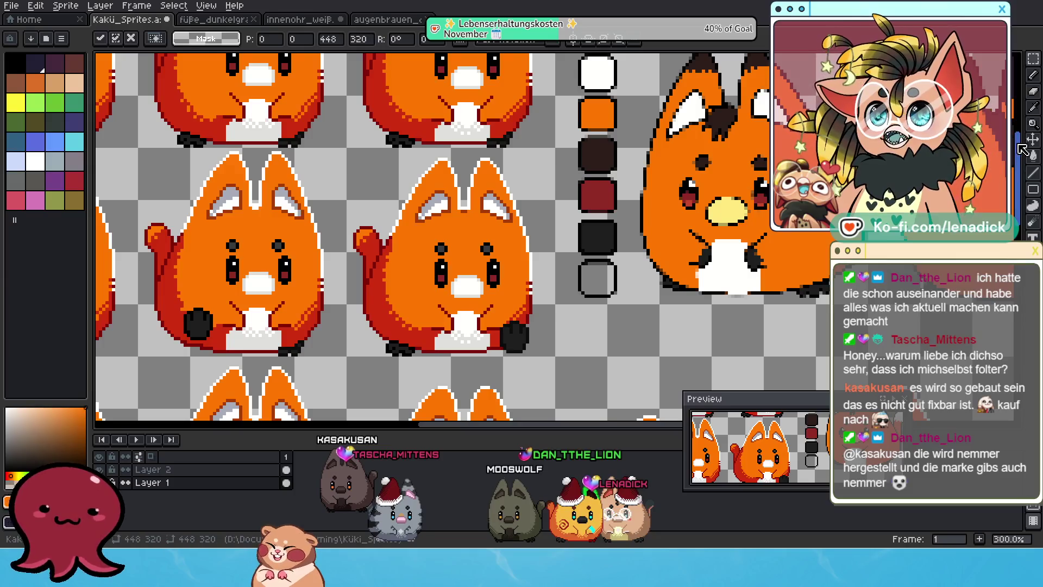
- Sample the dark red from a fox's eye as the Paint Bucket colour
left_click(1034, 157)
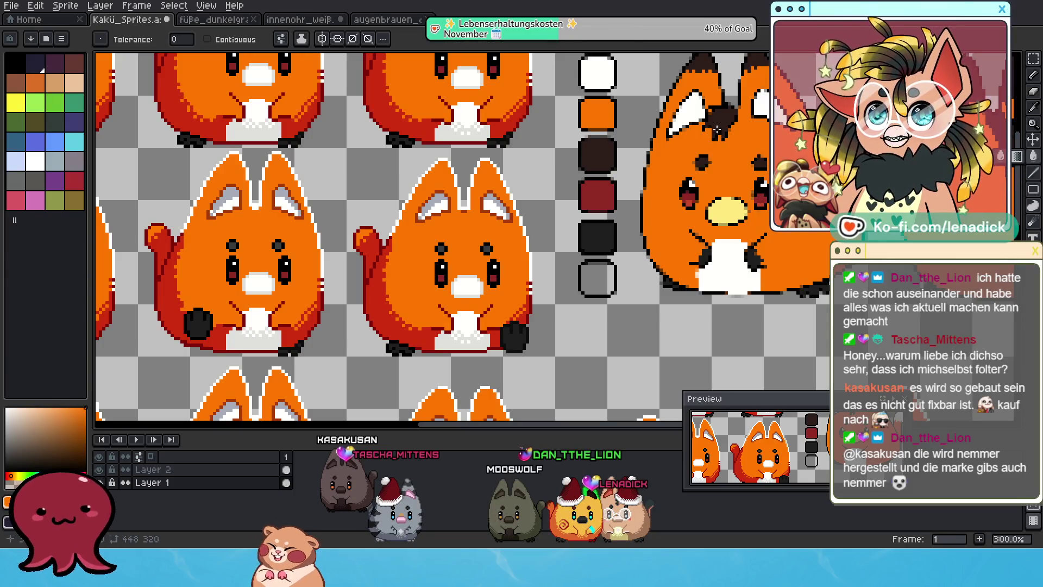
left_click(483, 246, "alt")
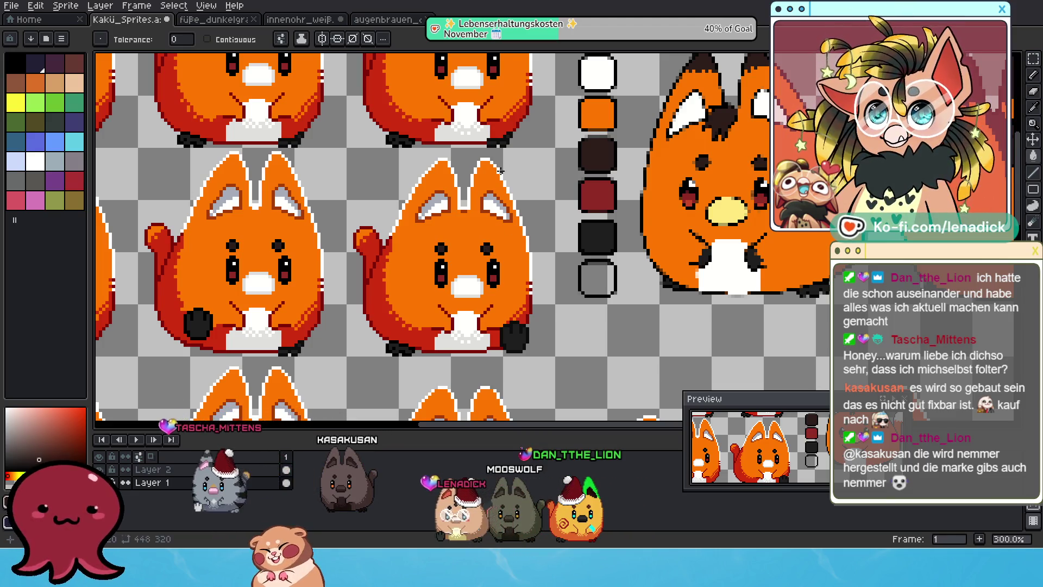
scroll(477, 220, "down", 1)
scroll(478, 220, "down", 1)
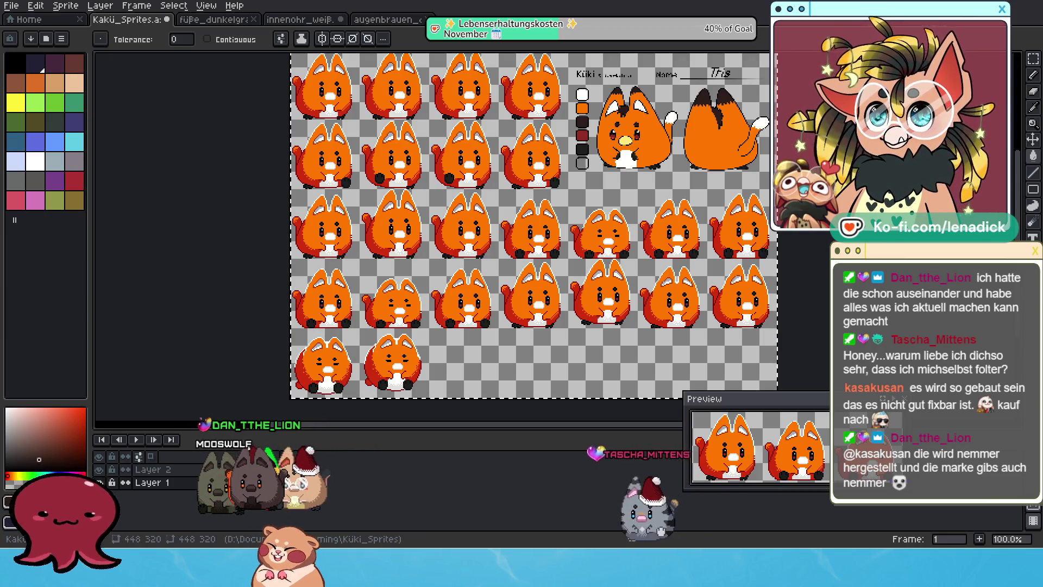
- Select all of the gold nose sheet and paste the noses onto the Kakü fox sheet
key("ctrl+Tab")
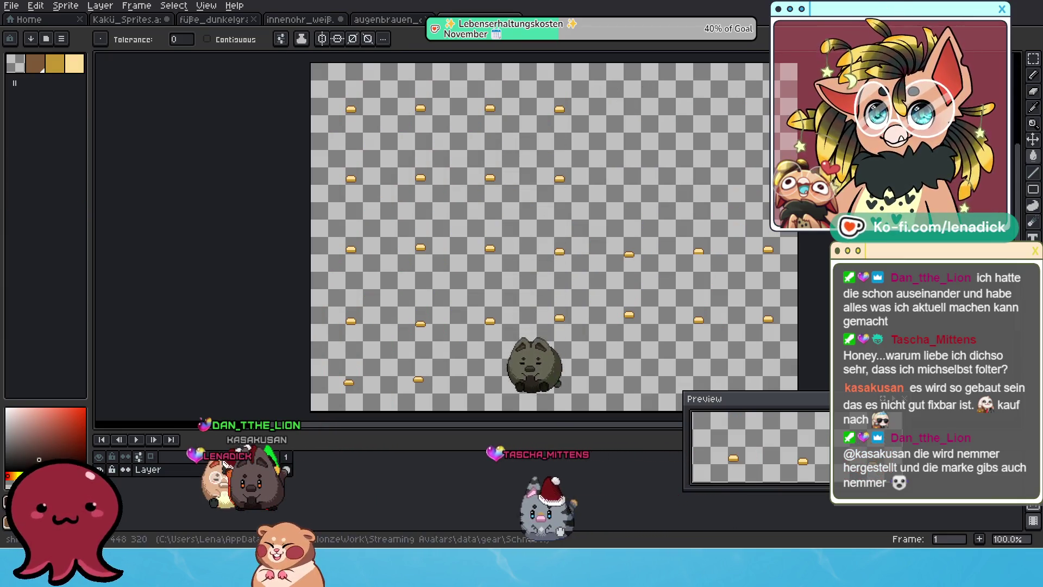
key("ctrl+Tab")
key("3")
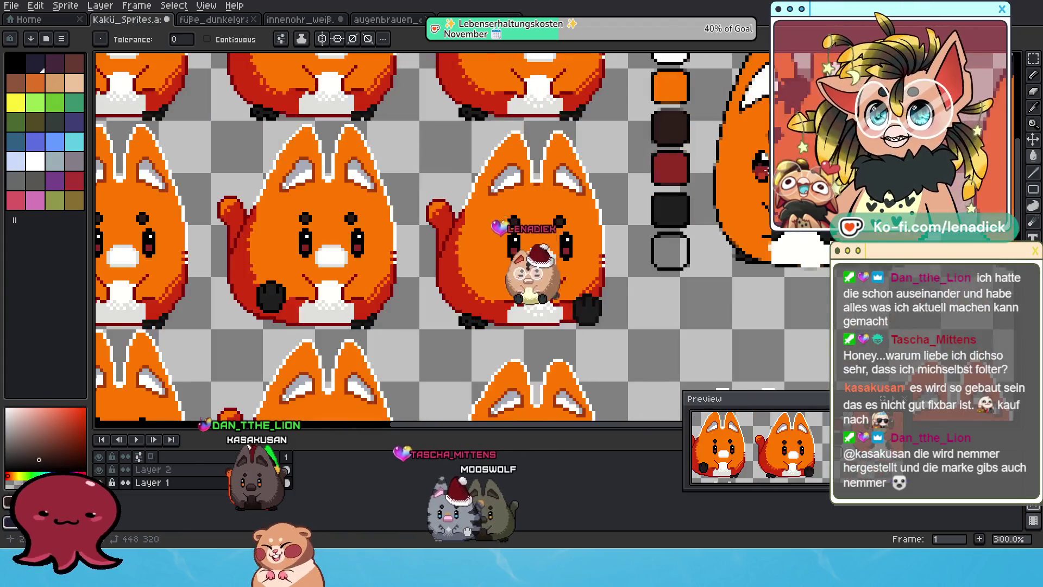
key("ctrl+Tab")
key("3")
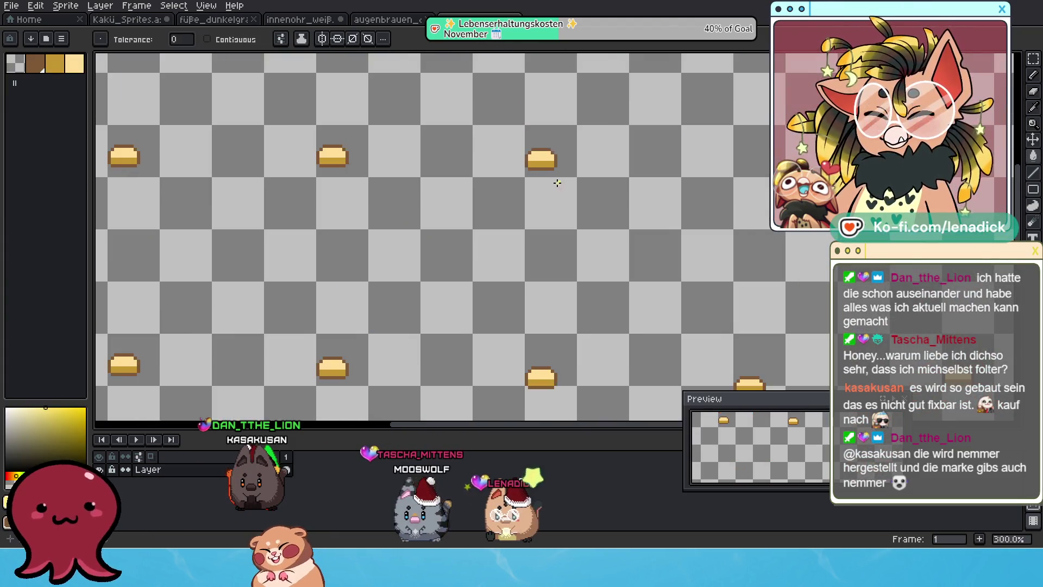
scroll(558, 182, "up", 1)
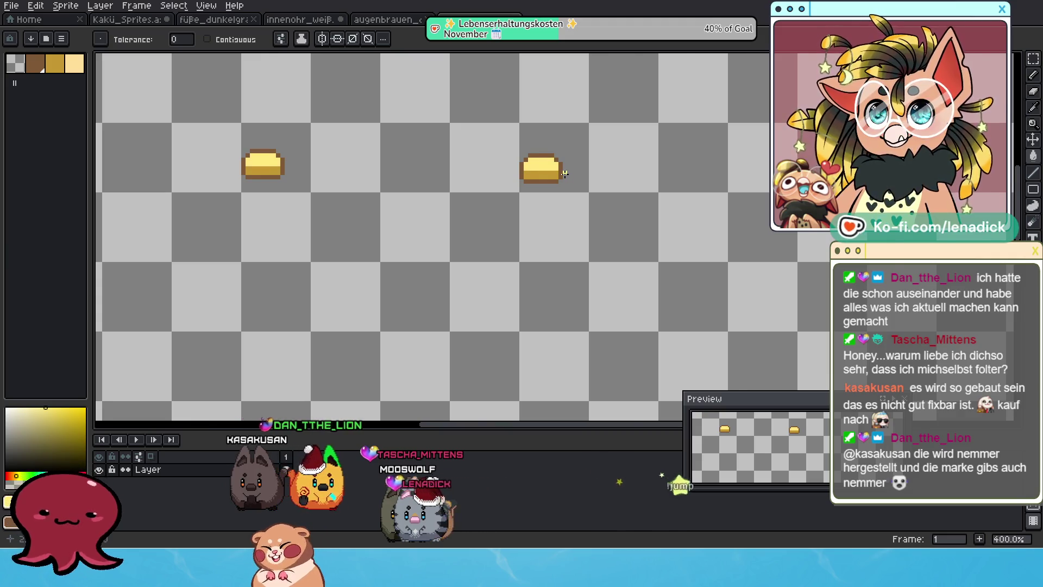
scroll(565, 174, "down", 3)
left_click(1033, 59)
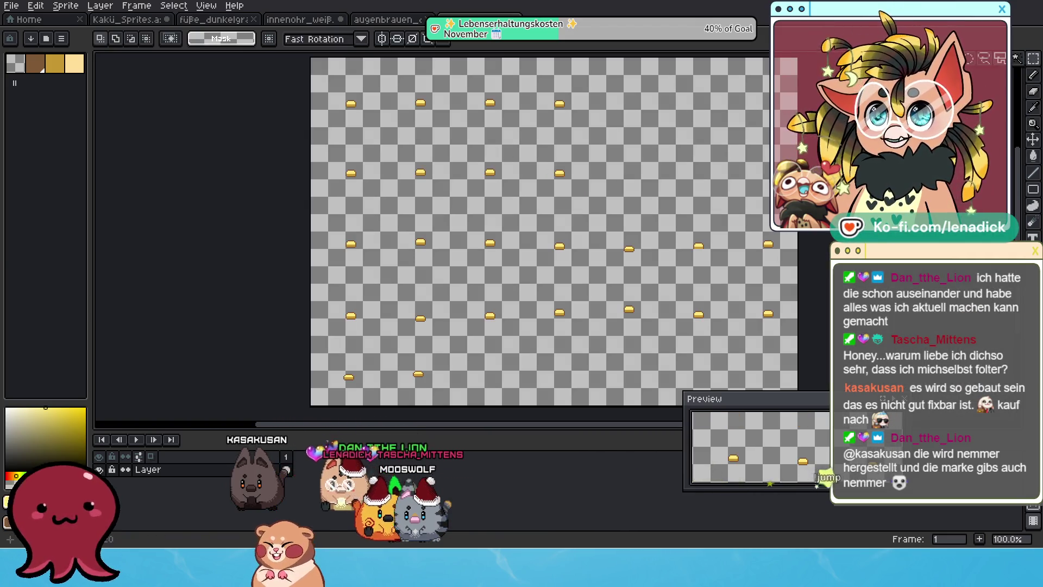
scroll(292, 83, "down", 1)
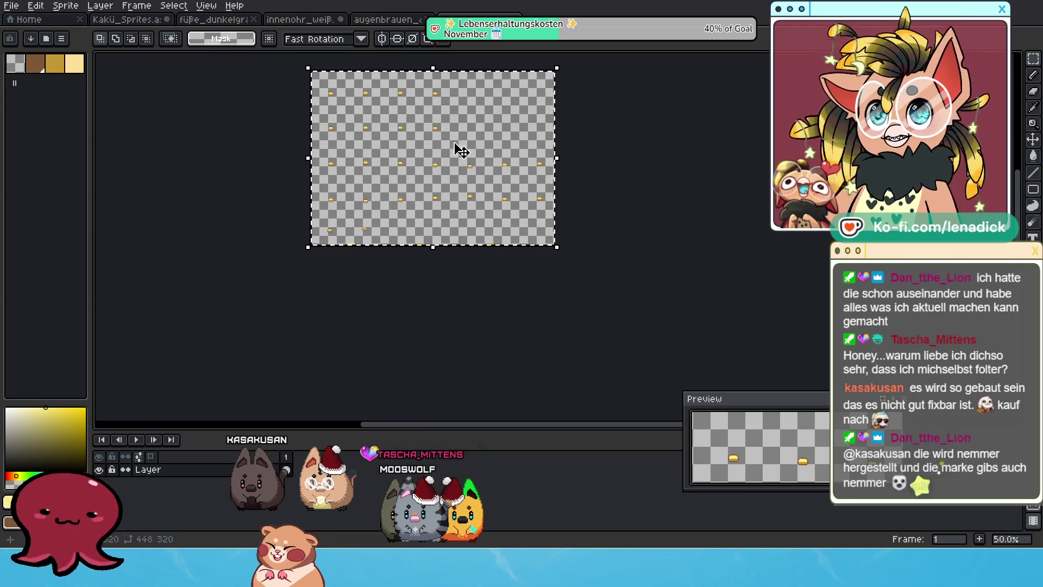
scroll(402, 113, "up", 1)
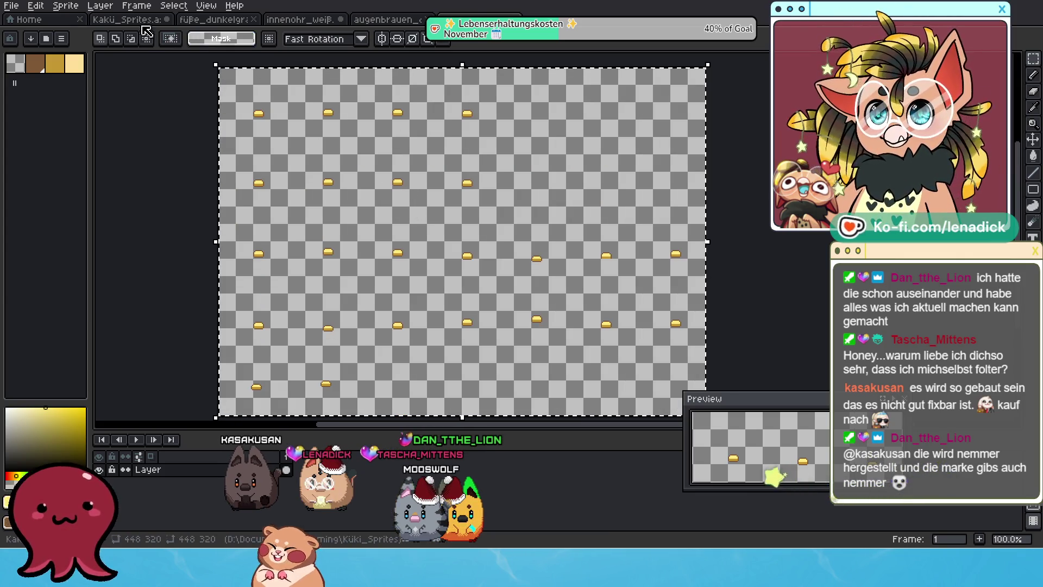
left_click(143, 23)
key("ctrl+v")
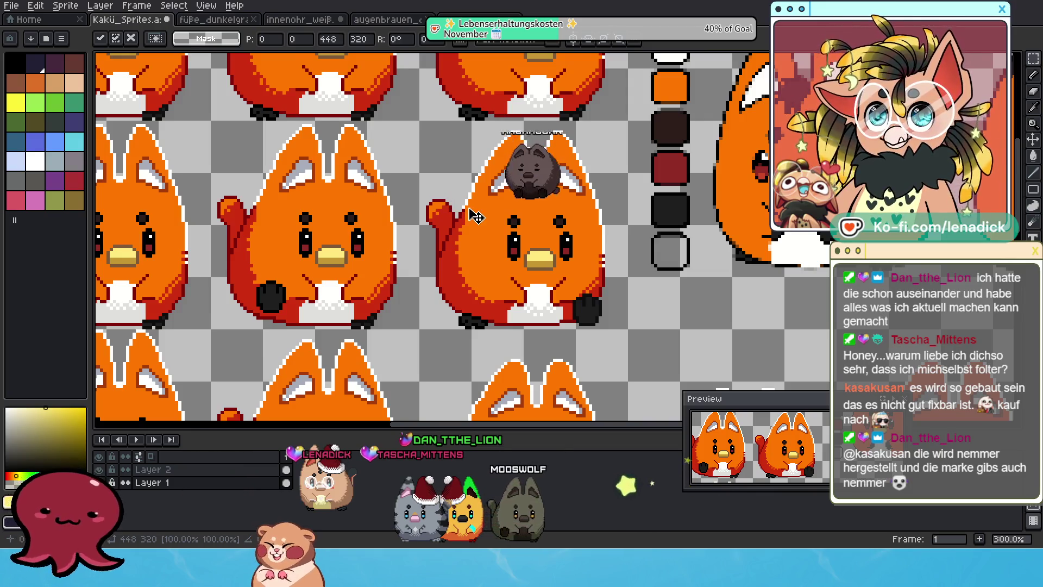
- Commit the pasted noses, pick a dark red-brown, and paint a pixel on a beak's top edge
scroll(473, 228, "up", 1)
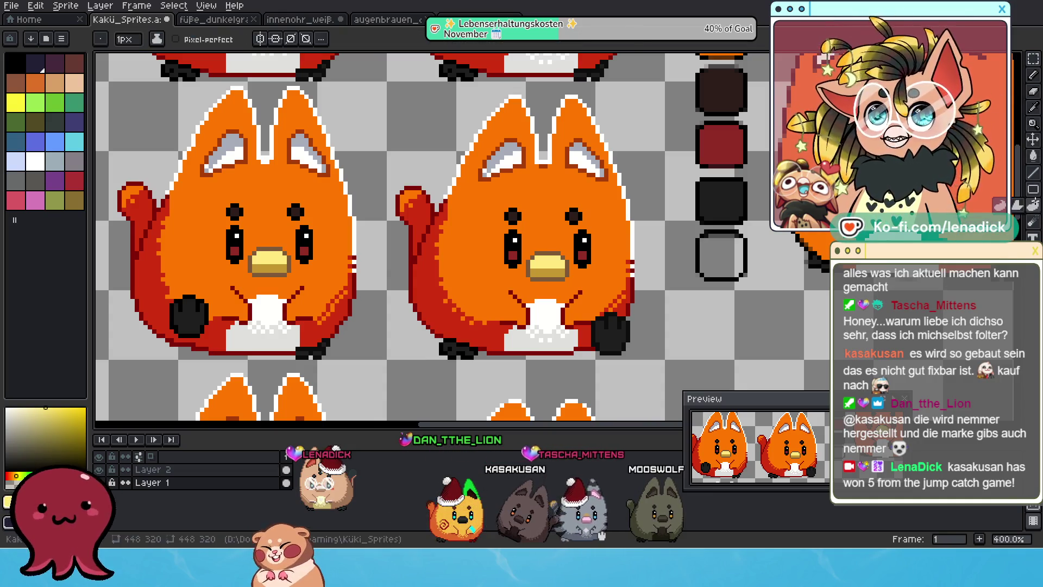
left_click(1033, 207)
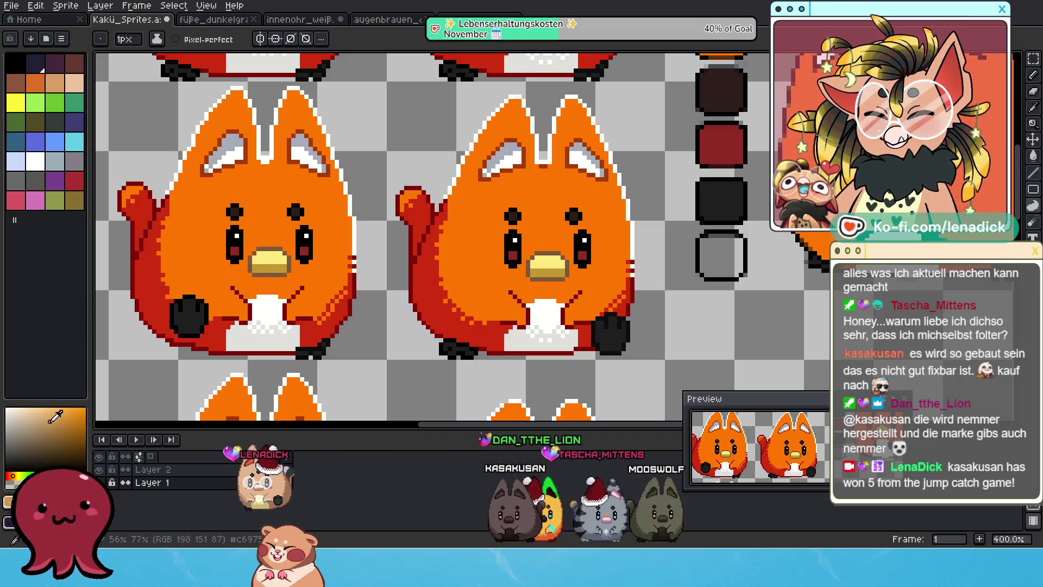
scroll(553, 254, "up", 5)
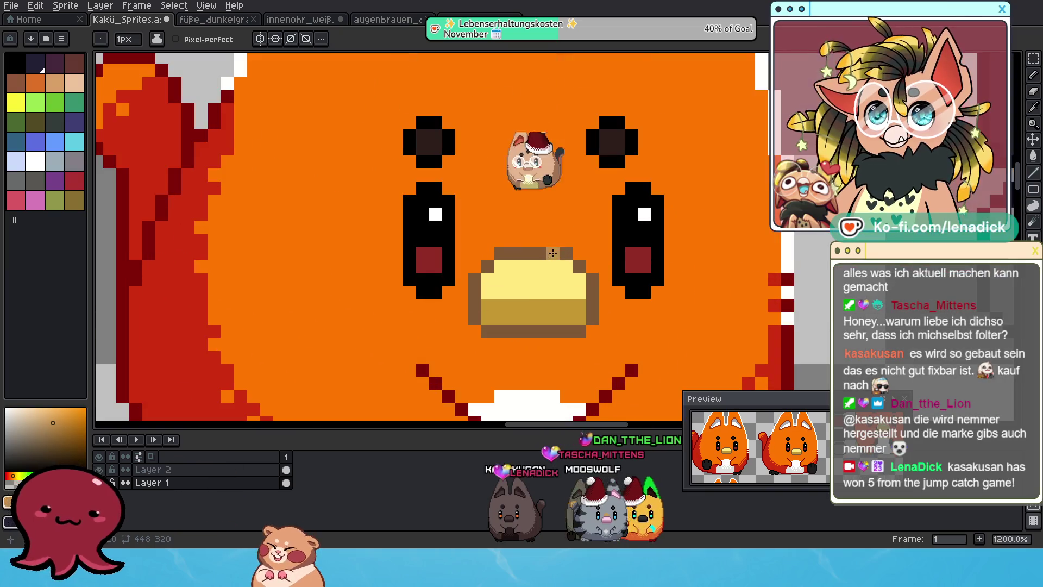
left_click(61, 447)
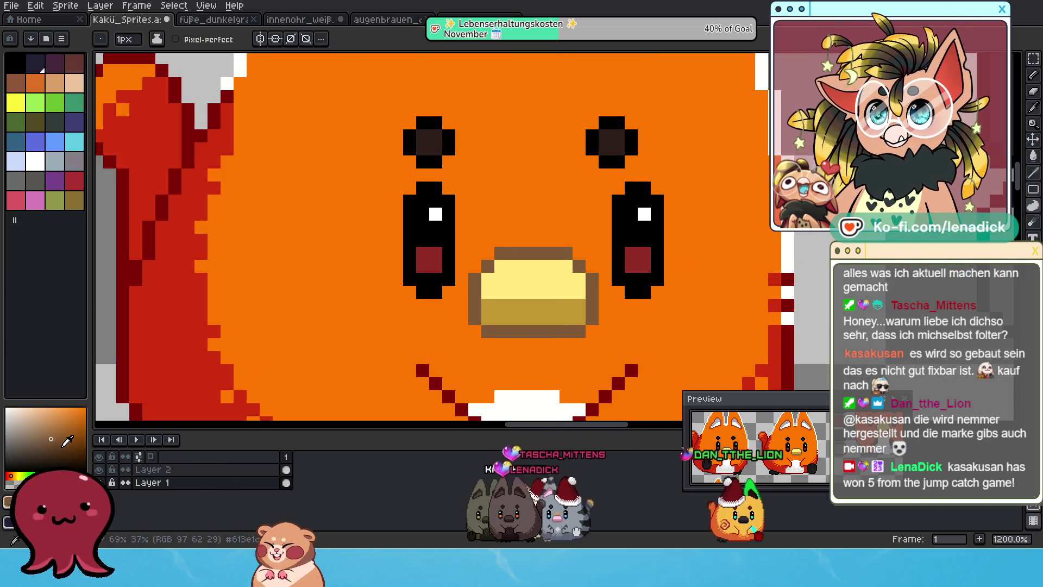
left_click(11, 476)
left_click(540, 253)
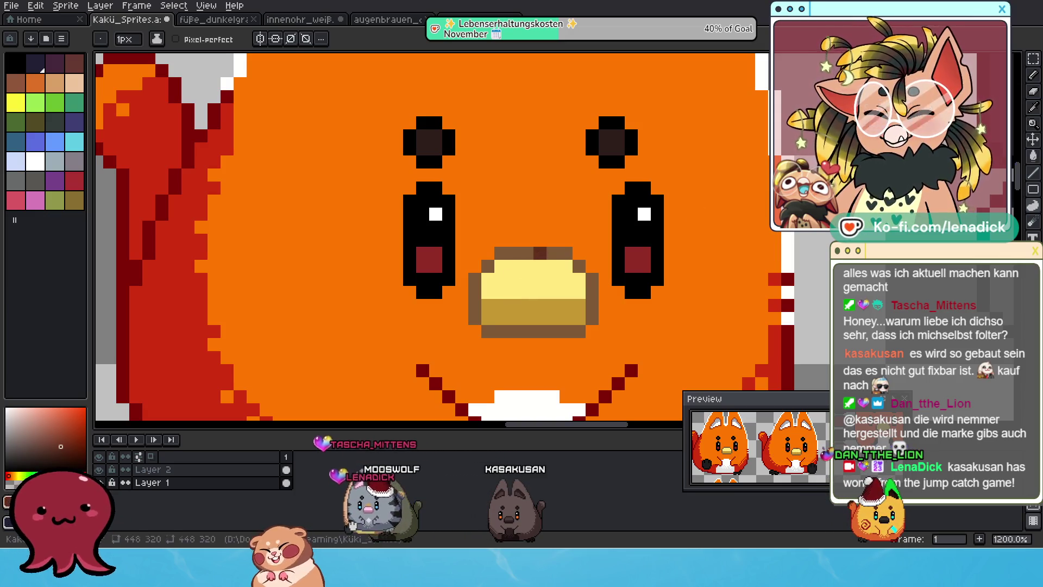
- Flood-fill the beak outline with the dark red-brown, then switch to the crescent tail-tip sprite
left_click(1033, 155)
left_click(550, 254)
scroll(551, 254, "down", 8)
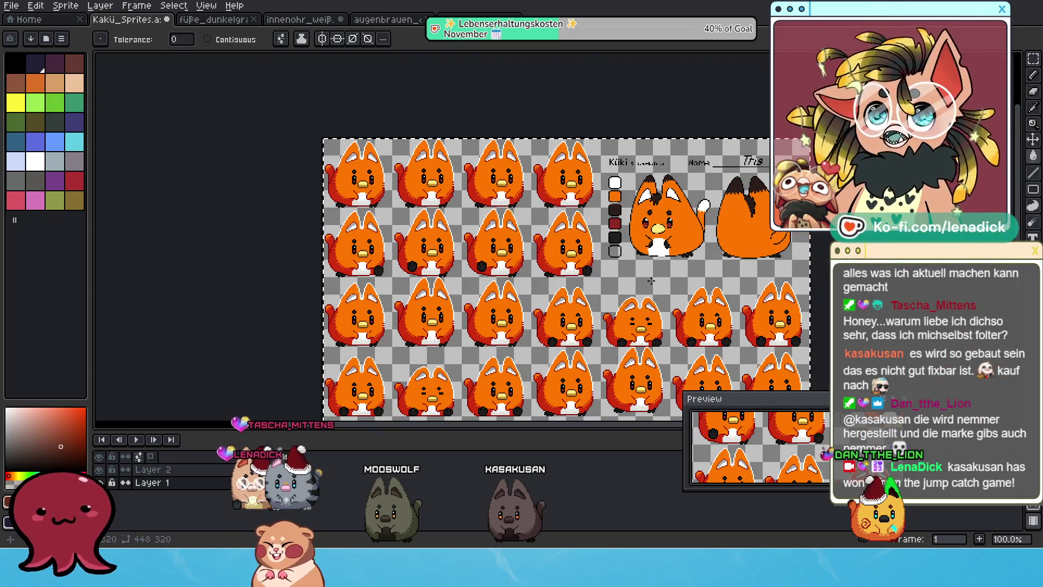
scroll(647, 275, "up", 1)
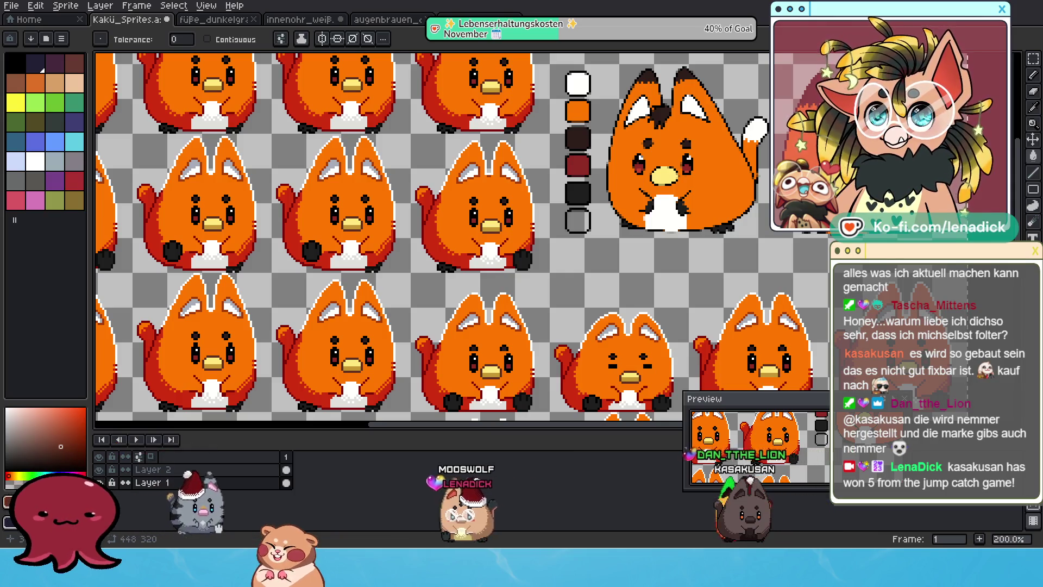
key("ctrl+Tab")
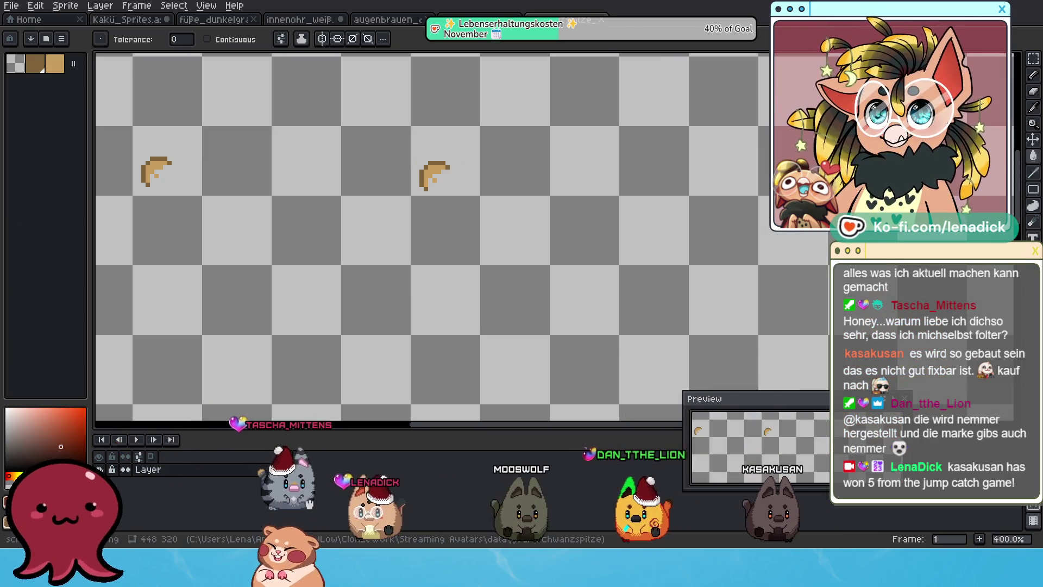
- Zoom the tail-tip sprite out to 50% and select its entire canvas
key("1")
key("minus")
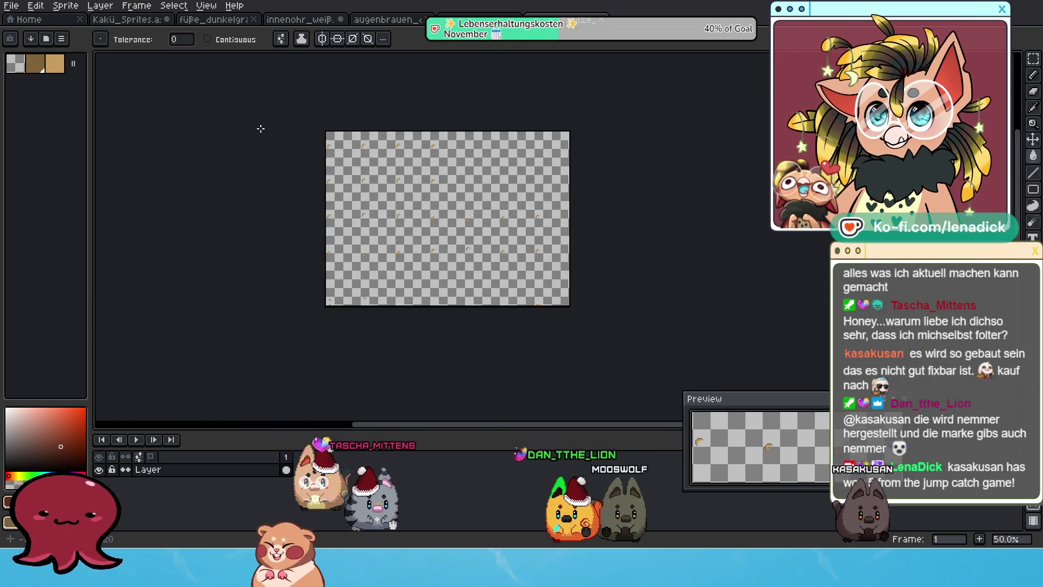
left_click(1031, 60)
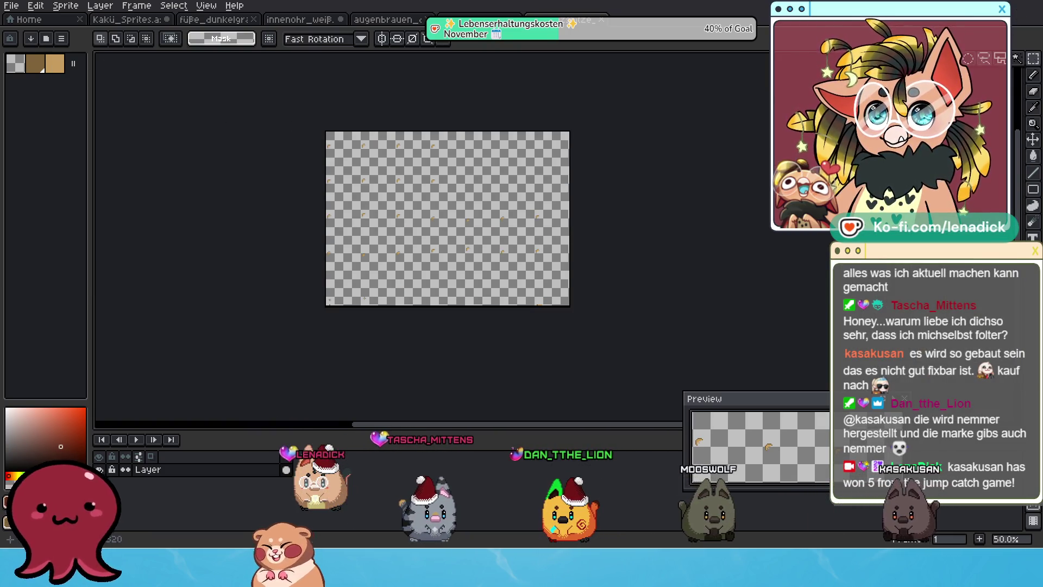
key("ctrl+a")
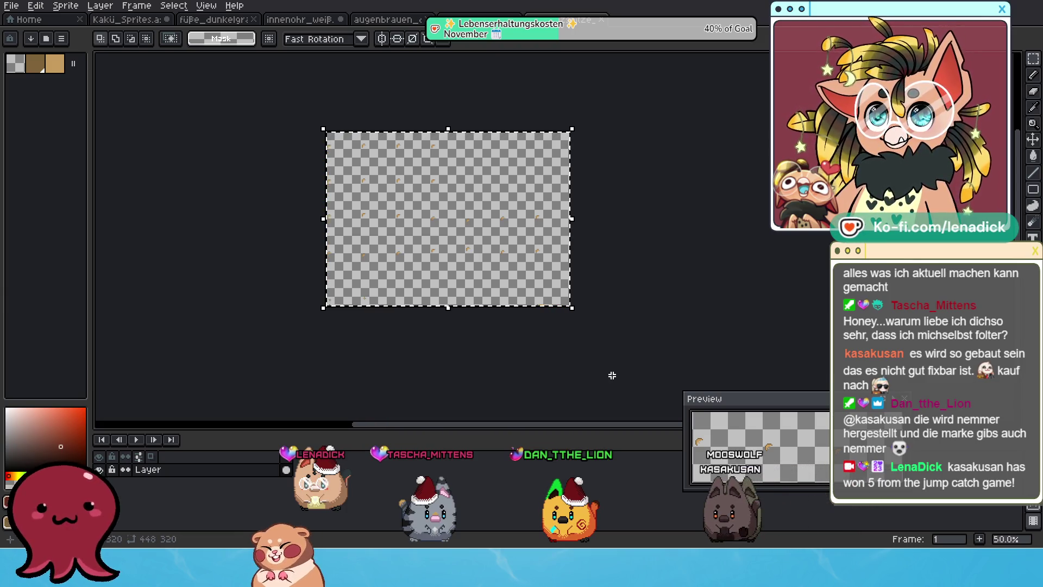
- Paste the tan crescent tail tips onto the Kakü fox sheet and commit the paste
scroll(443, 199, "up", 1)
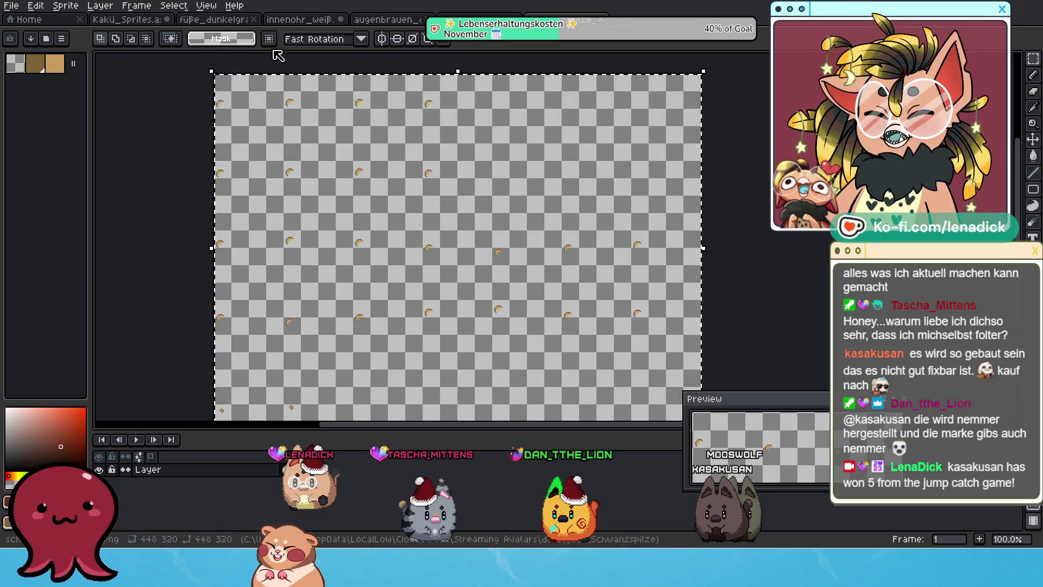
left_click(132, 25)
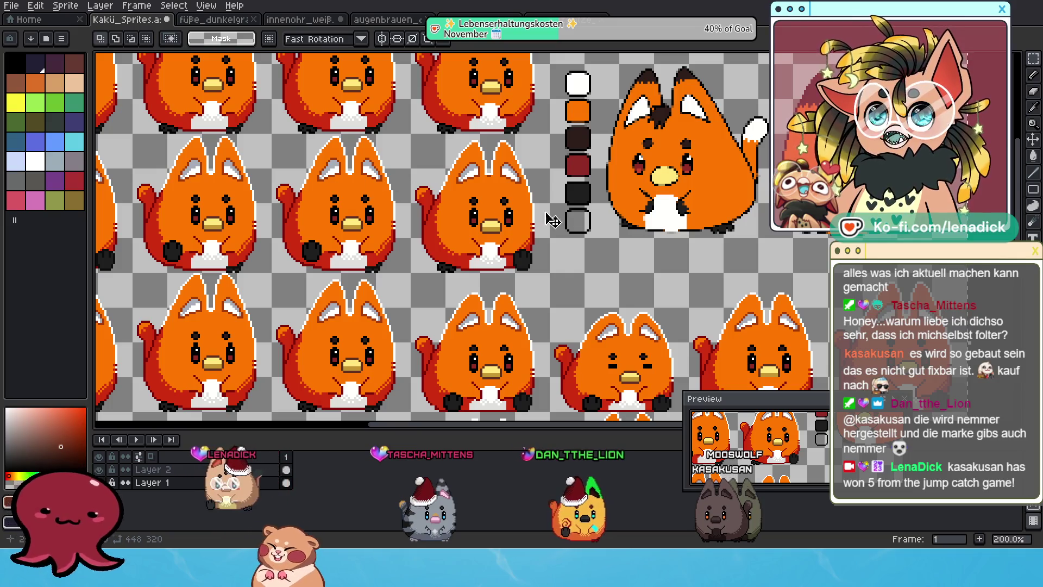
key("ctrl+v")
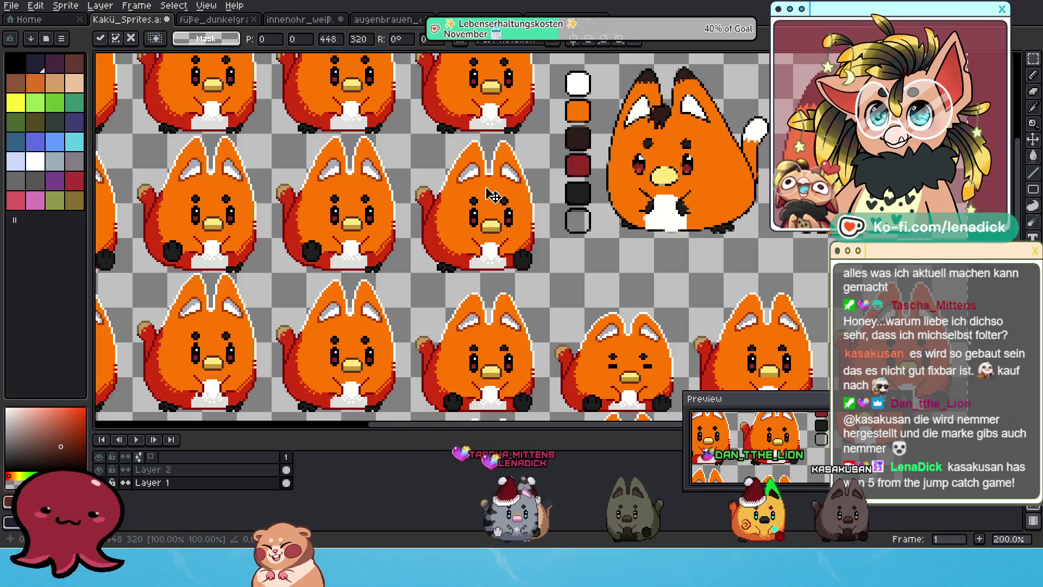
scroll(397, 175, "up", 1)
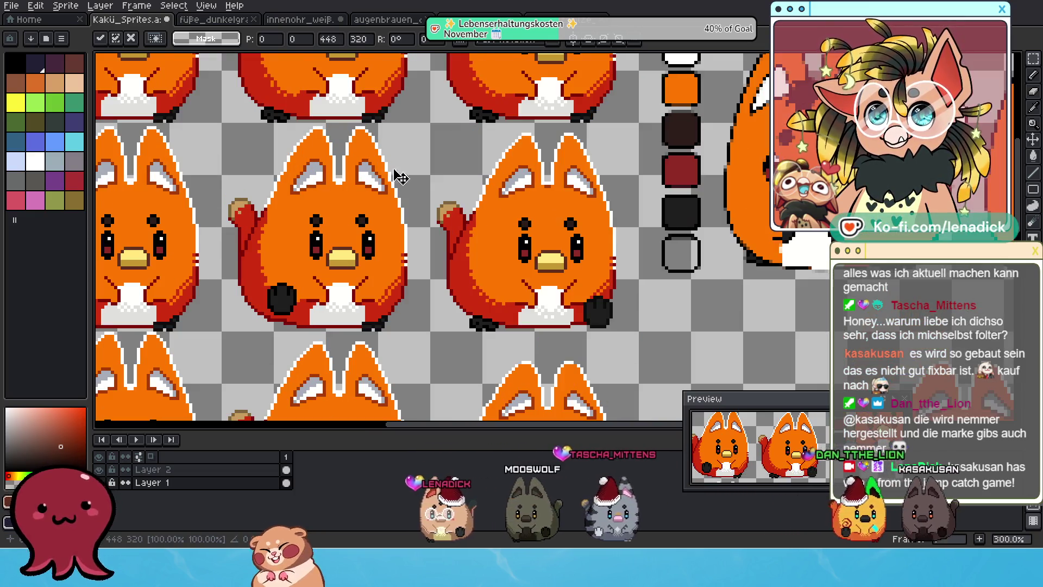
left_click_drag(451, 213, 548, 213)
scroll(565, 233, "up", 1)
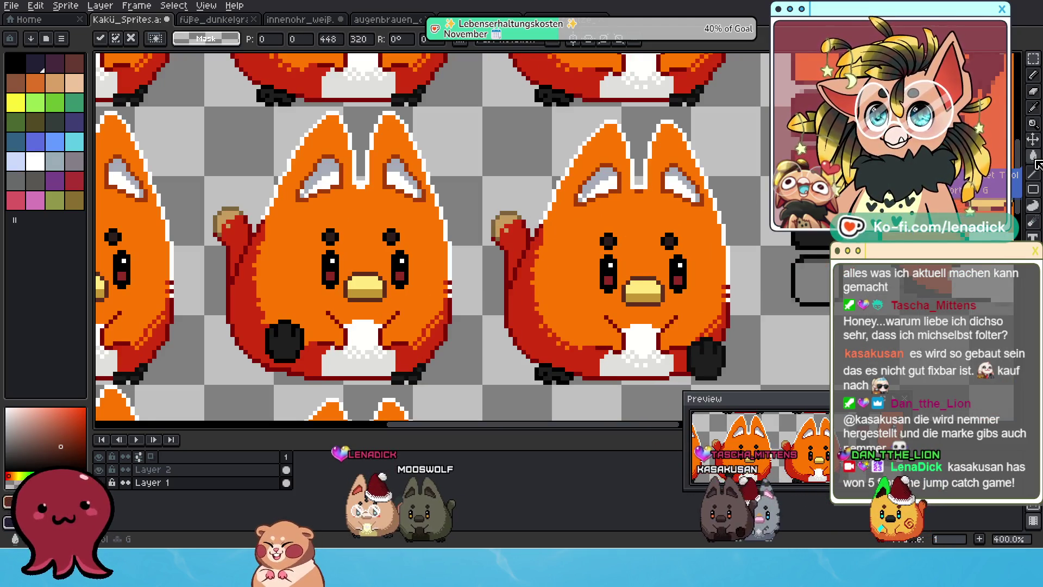
left_click(1034, 158)
scroll(636, 228, "up", 2)
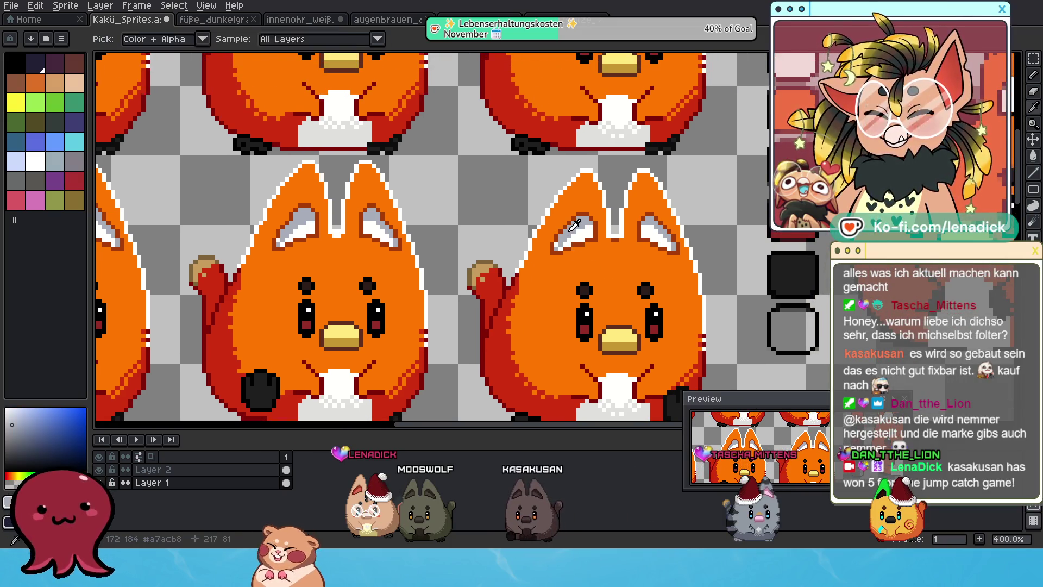
- Sample a pale grey from the sprite and fill the tail-tip ring interiors with it
left_click(482, 263, "alt")
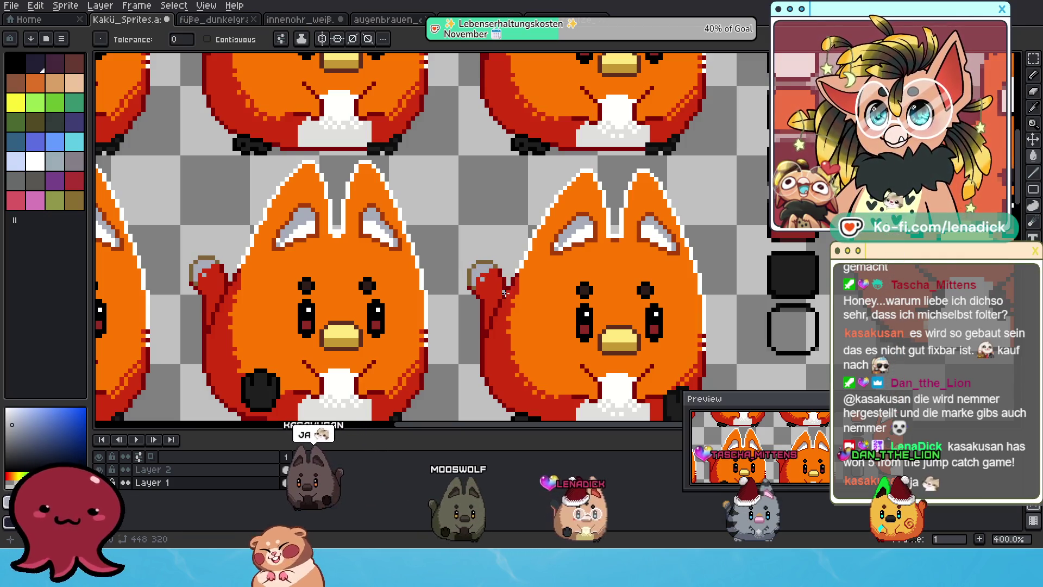
key("ctrl+z")
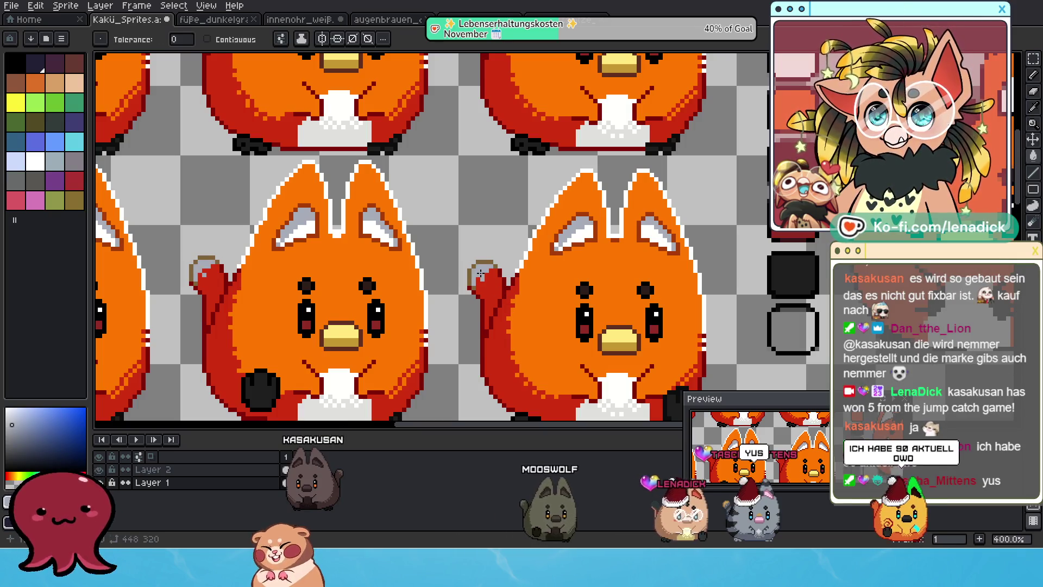
left_click(481, 273)
scroll(483, 275, "up", 1)
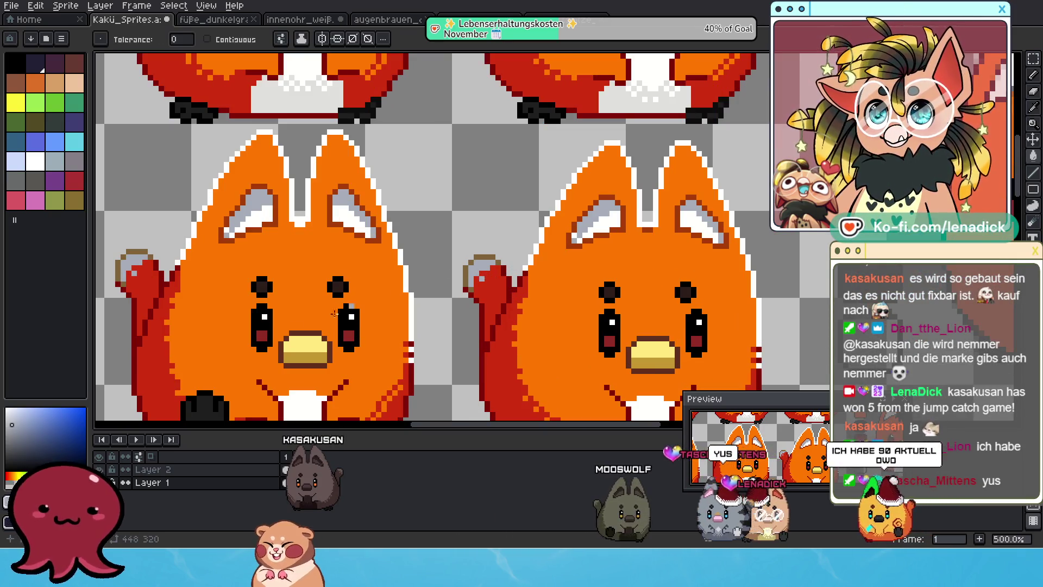
left_click(15, 433)
left_click(489, 258)
scroll(489, 258, "down", 4)
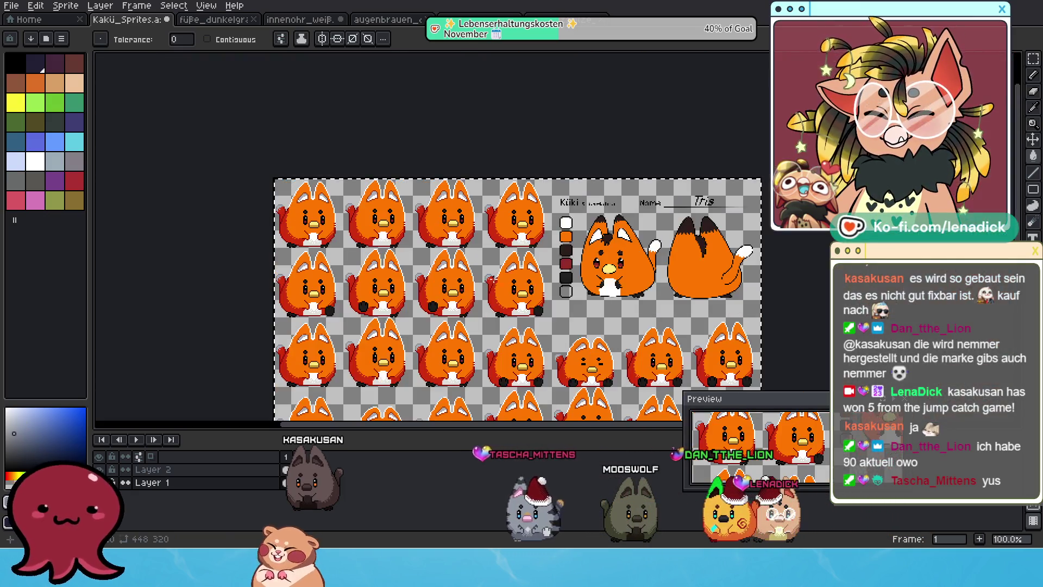
scroll(496, 270, "up", 4)
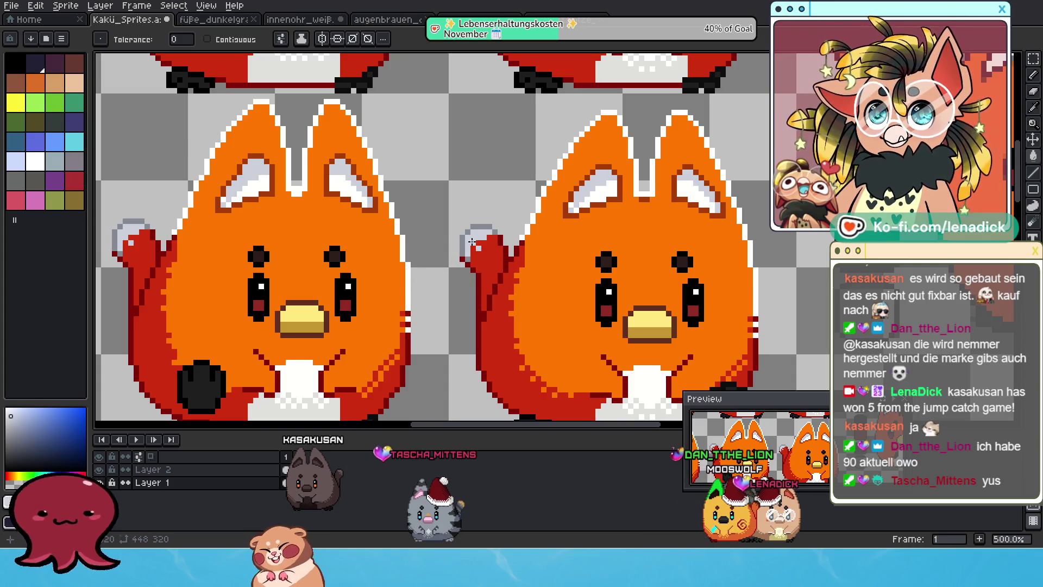
scroll(495, 238, "down", 5)
scroll(631, 248, "up", 4)
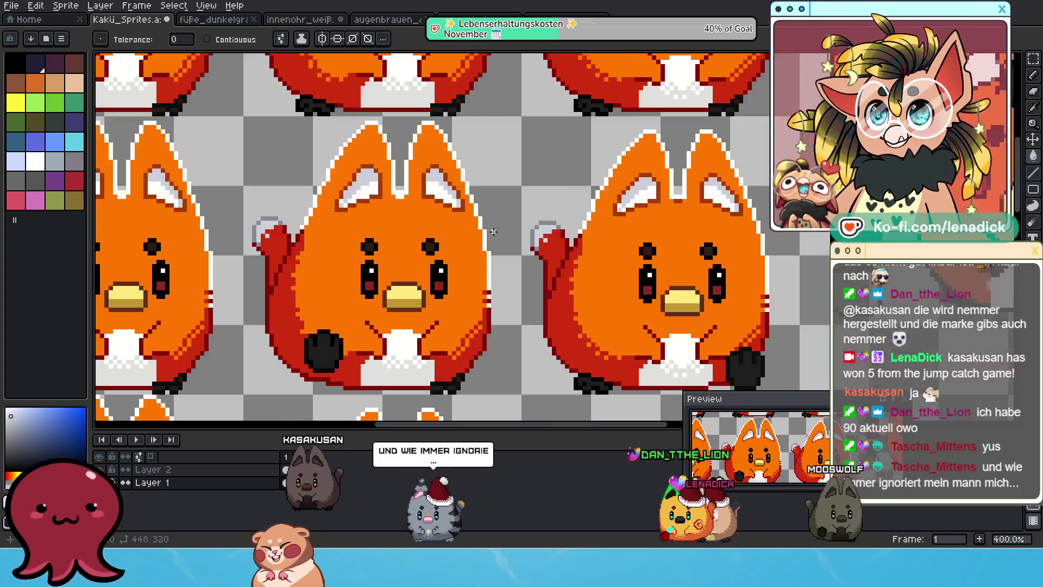
- Undo the grey fill, try a red fill inside a tail tip, then undo again
key("ctrl+z")
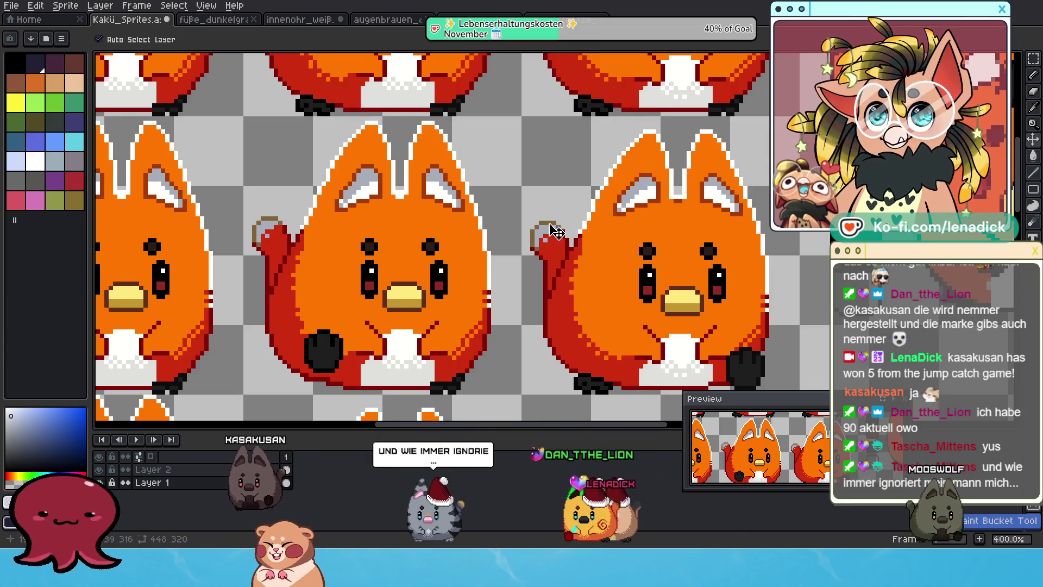
key("g")
left_click(535, 228)
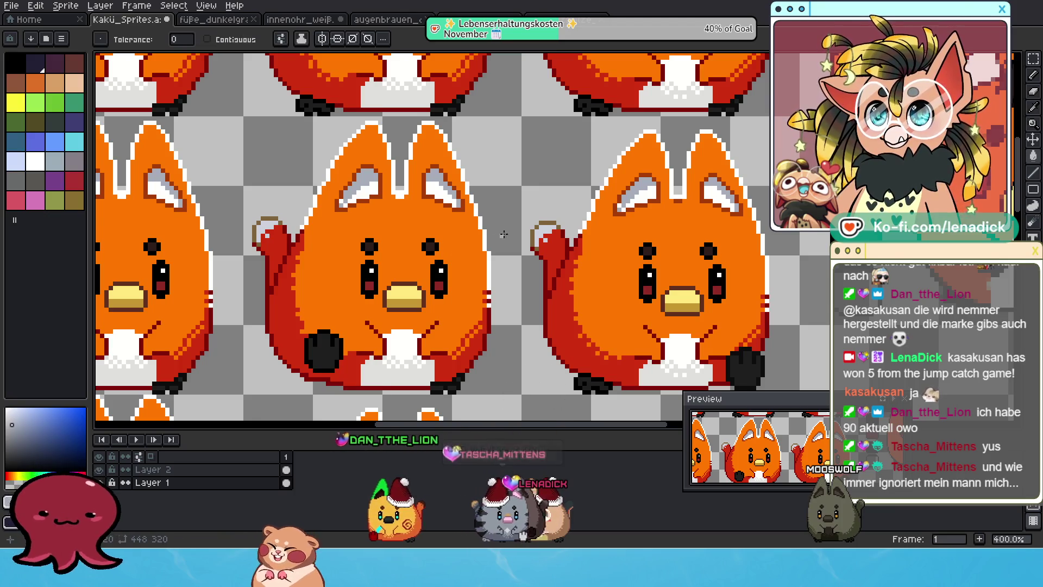
scroll(553, 226, "down", 2)
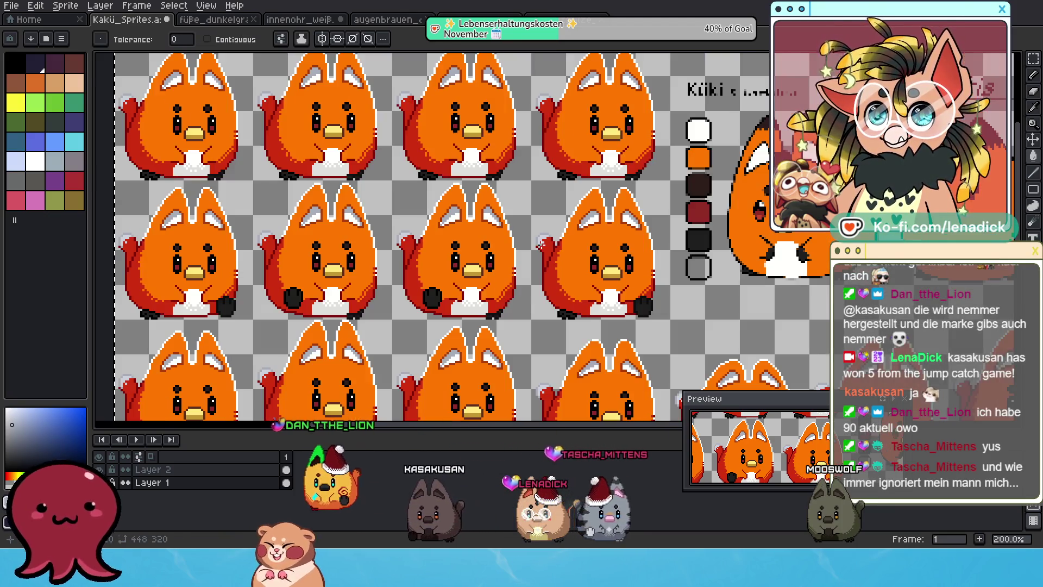
scroll(580, 262, "up", 2)
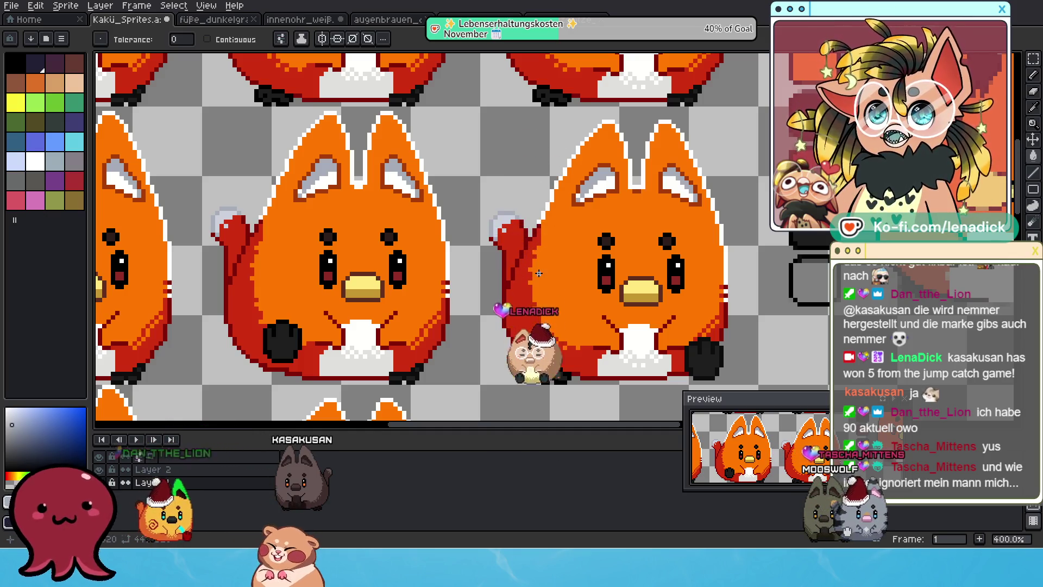
scroll(489, 185, "up", 1)
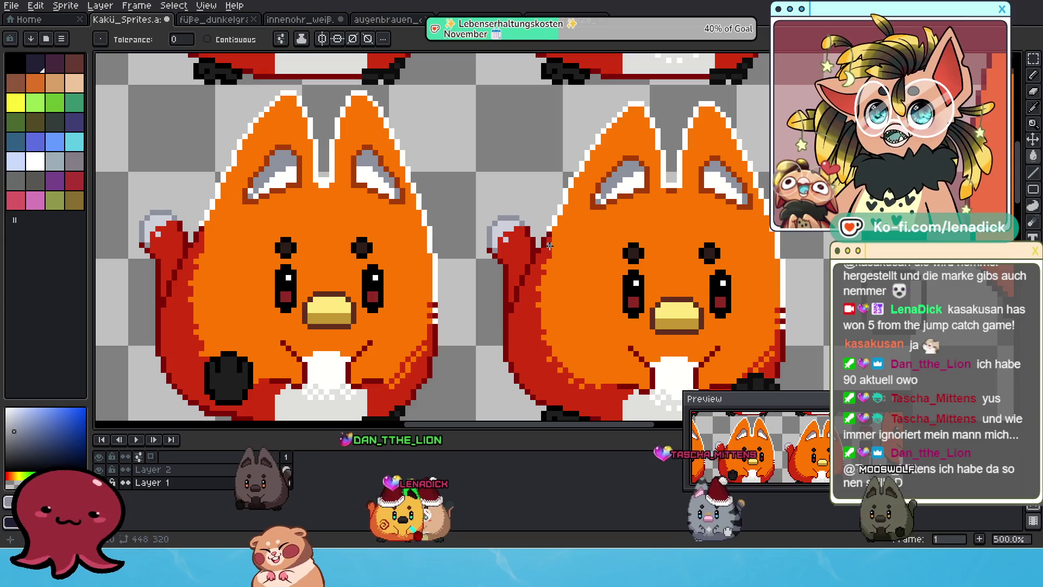
key("ctrl+z")
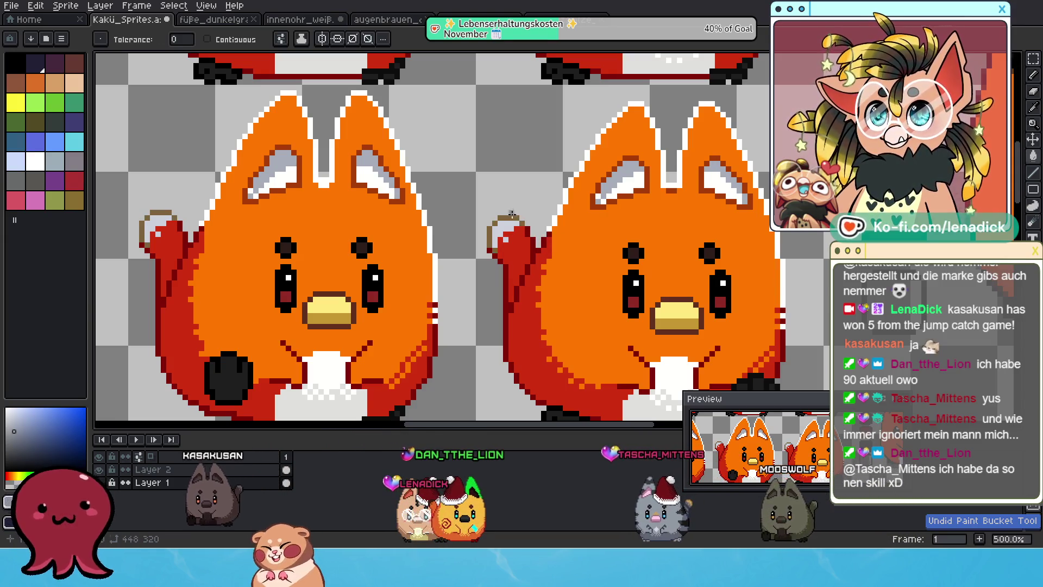
- Bucket-fill the tail-tip rings grey again and review the whole fox sheet
left_click(511, 215)
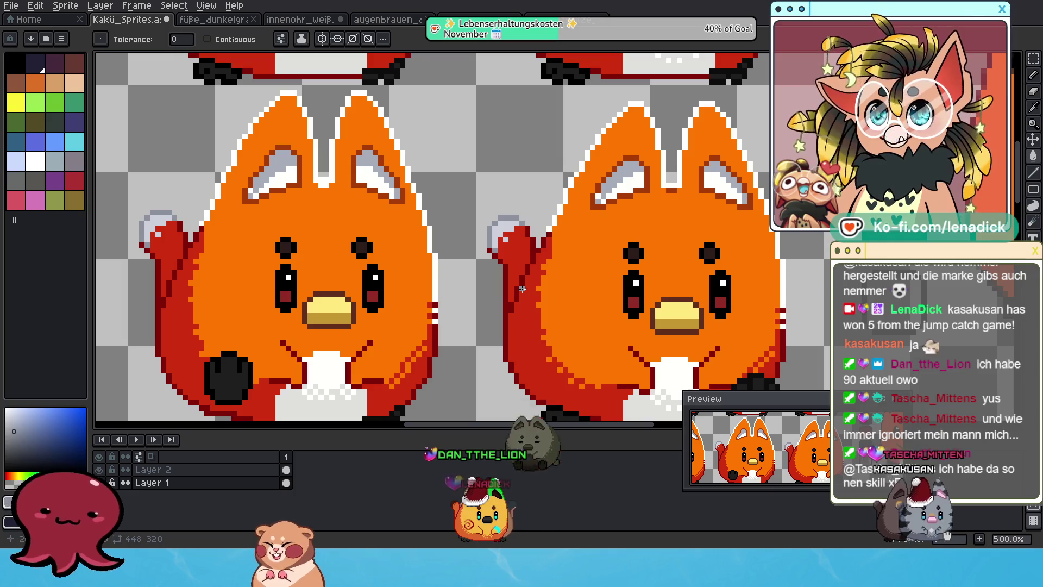
scroll(514, 262, "down", 1)
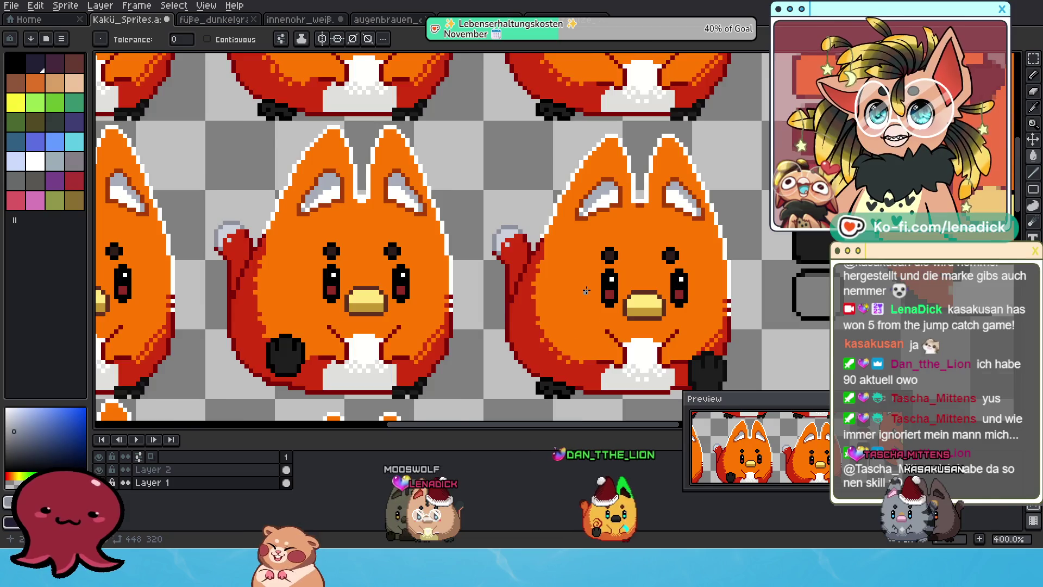
scroll(586, 290, "down", 2)
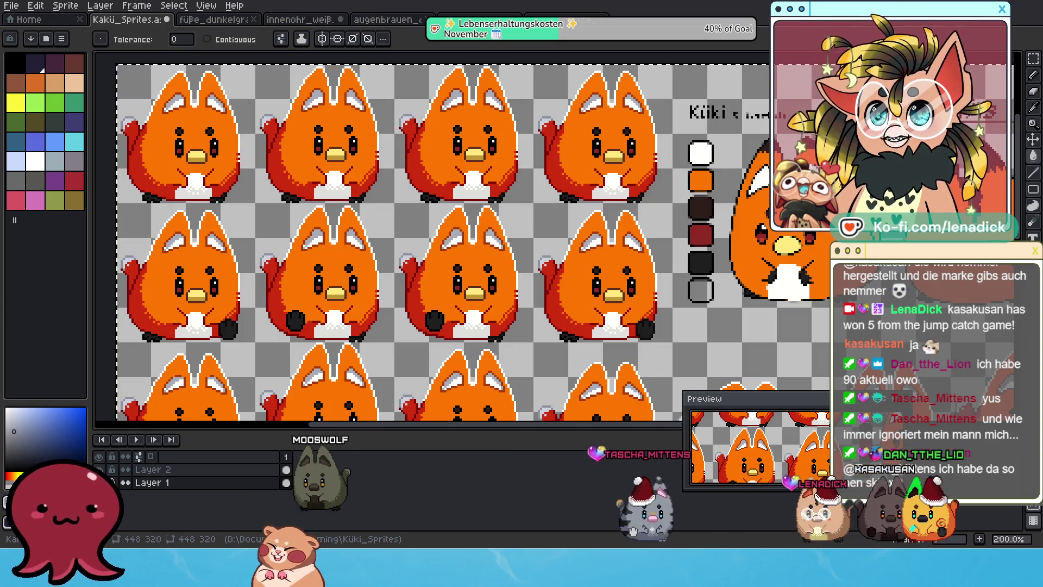
- Cycle through the open documents to the eyebrow sprite sheet and pick rectangular selection
key("ctrl+Tab")
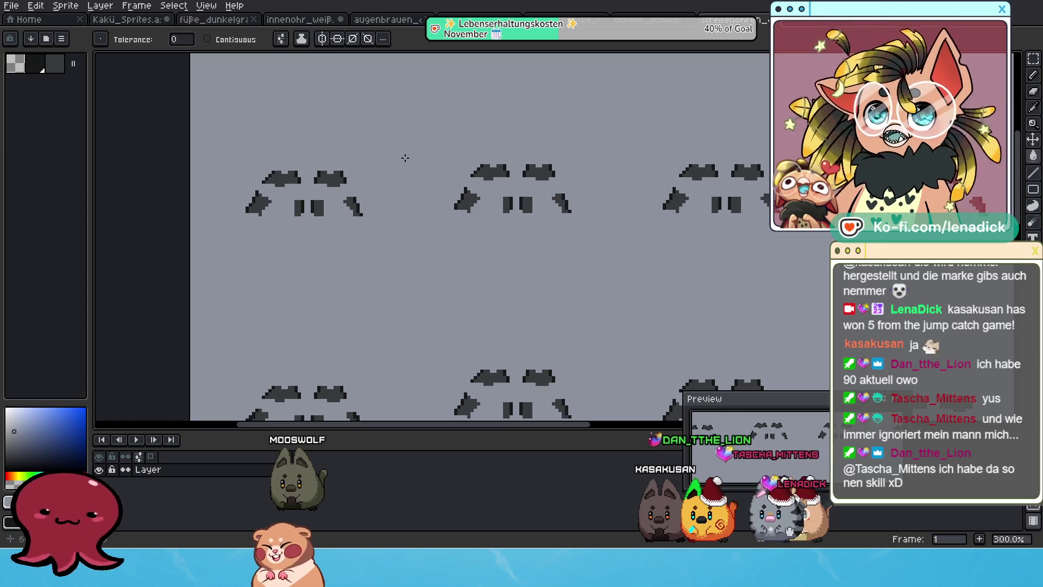
scroll(391, 163, "down", 3)
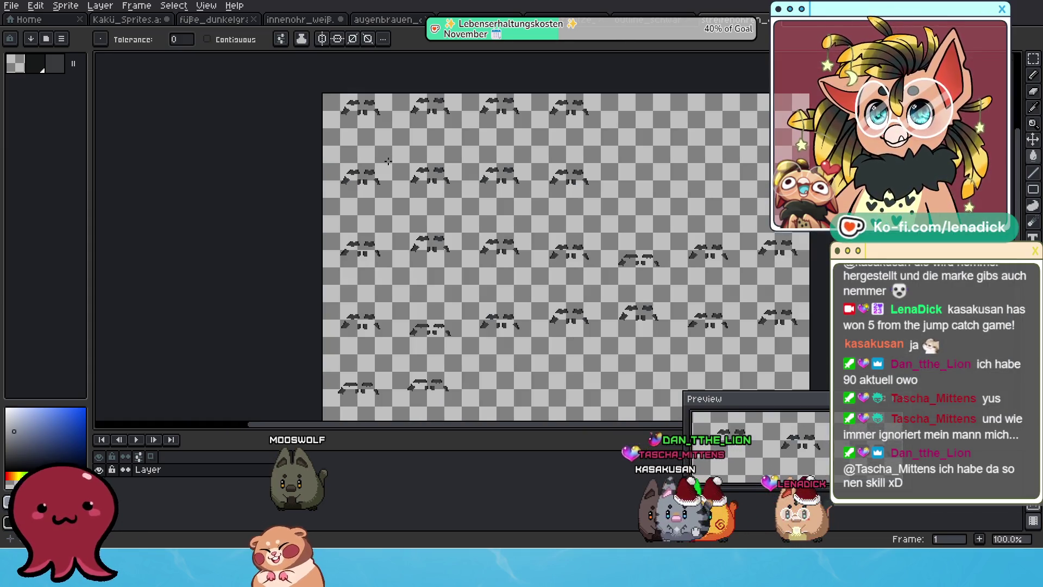
scroll(388, 161, "up", 2)
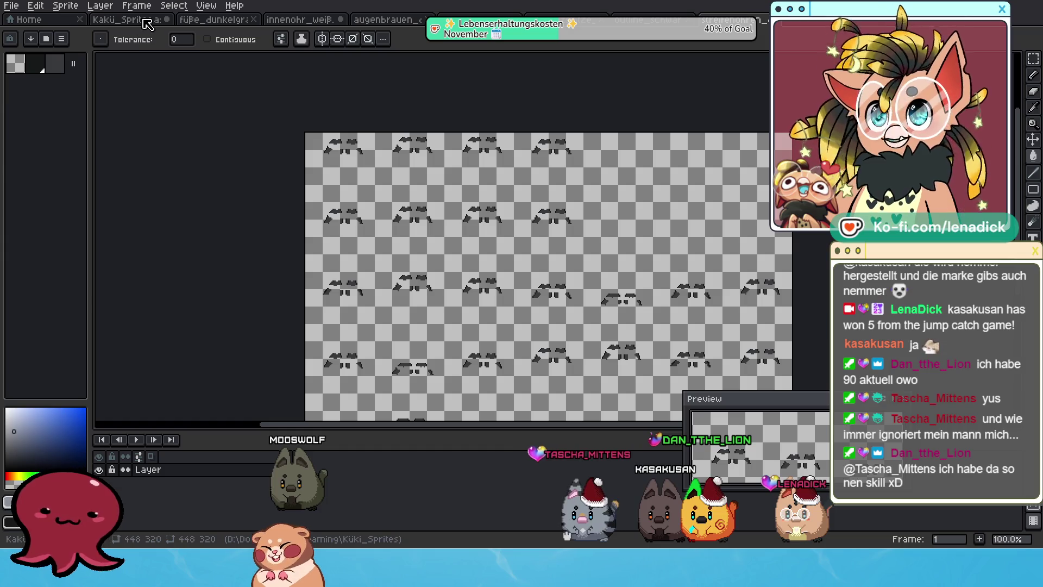
key("ctrl+shift+Tab")
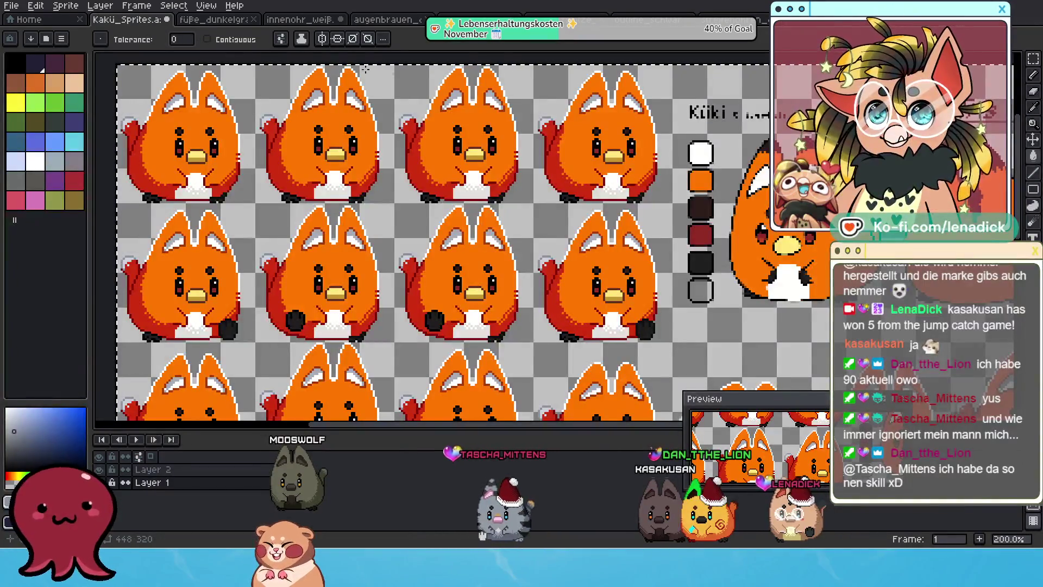
key("ctrl+Tab")
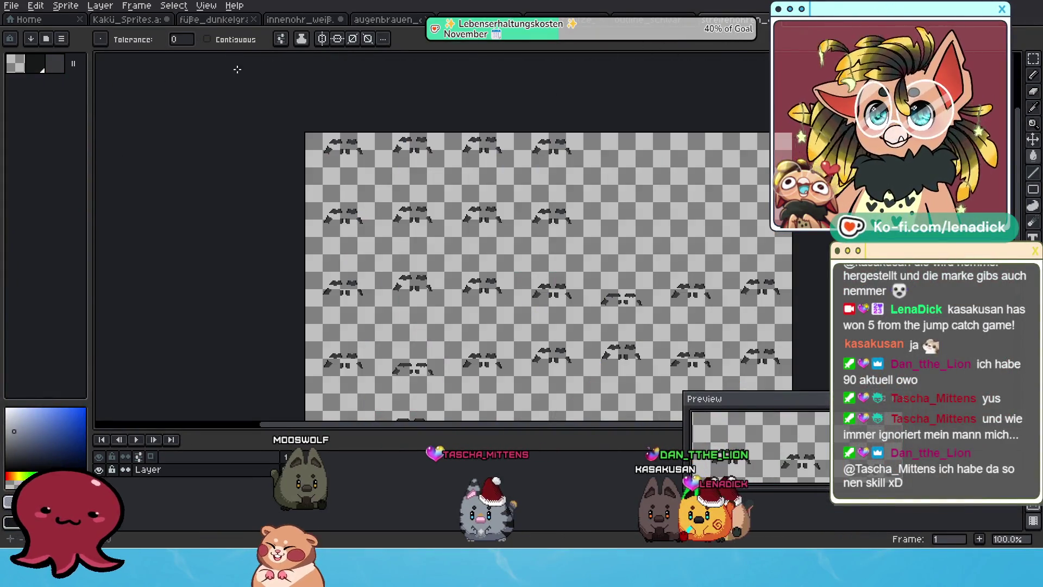
left_click(1032, 61)
- Select rows of eyebrow sprites and apply a canvas resize
scroll(444, 151, "up", 1)
mouse_move(199, 219)
left_mouse_down()
mouse_move(763, 146)
mouse_move(771, 135)
left_mouse_up()
mouse_move(722, 186)
left_mouse_down()
mouse_move(612, 207)
mouse_move(337, 321)
mouse_move(174, 291)
left_mouse_up()
left_click_drag(804, 147, 804, 188)
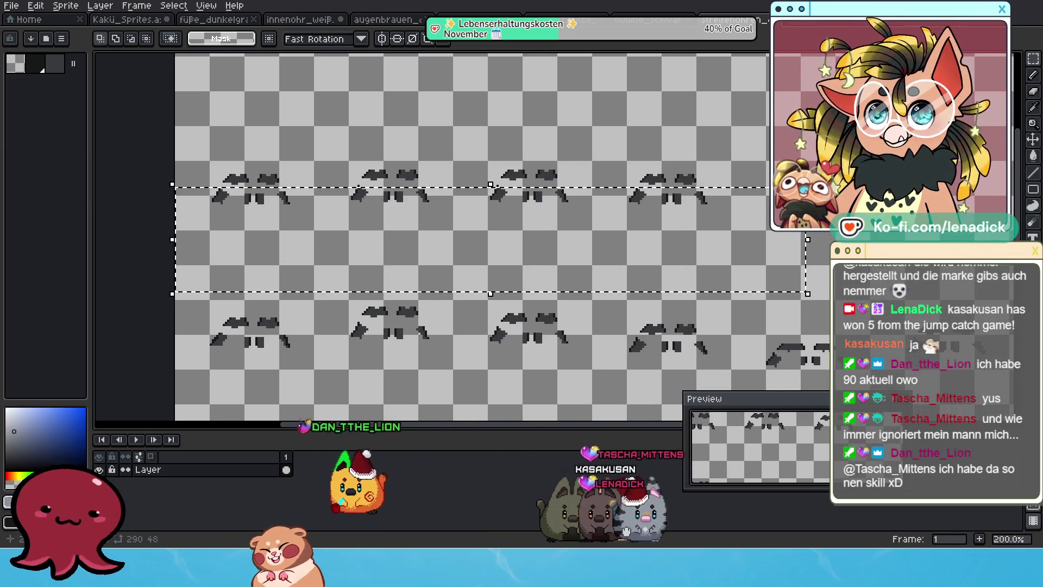
key("ctrl+alt+c")
key("Return")
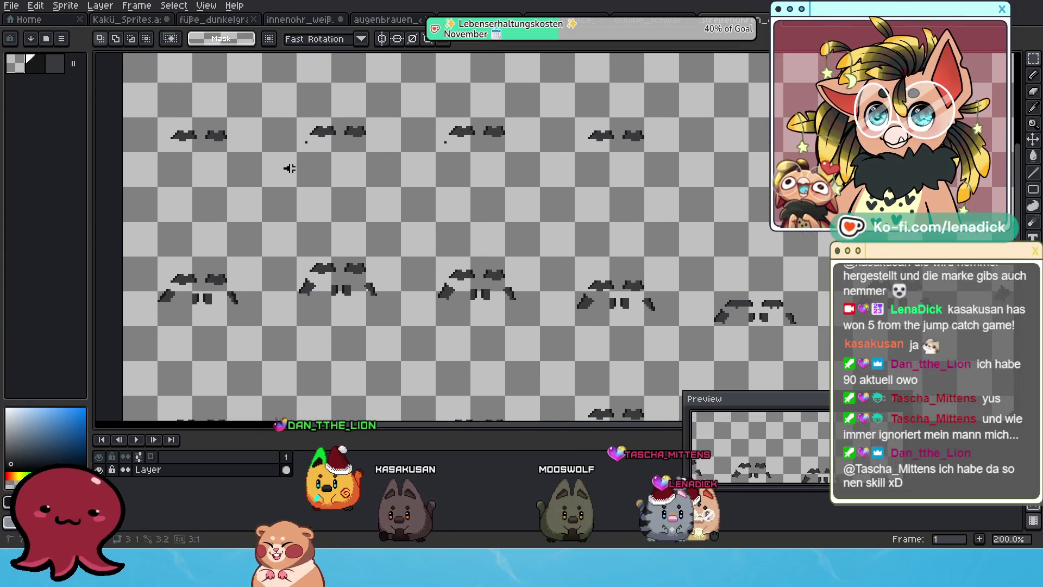
- Select the lower marks beneath the first five eyebrows, redoing one misplaced selection
mouse_move(284, 169)
left_mouse_down()
mouse_move(543, 140)
mouse_move(529, 140)
left_mouse_up()
mouse_move(162, 340)
left_mouse_down()
mouse_move(282, 288)
mouse_move(397, 319)
left_mouse_up()
left_click_drag(433, 276, 538, 339)
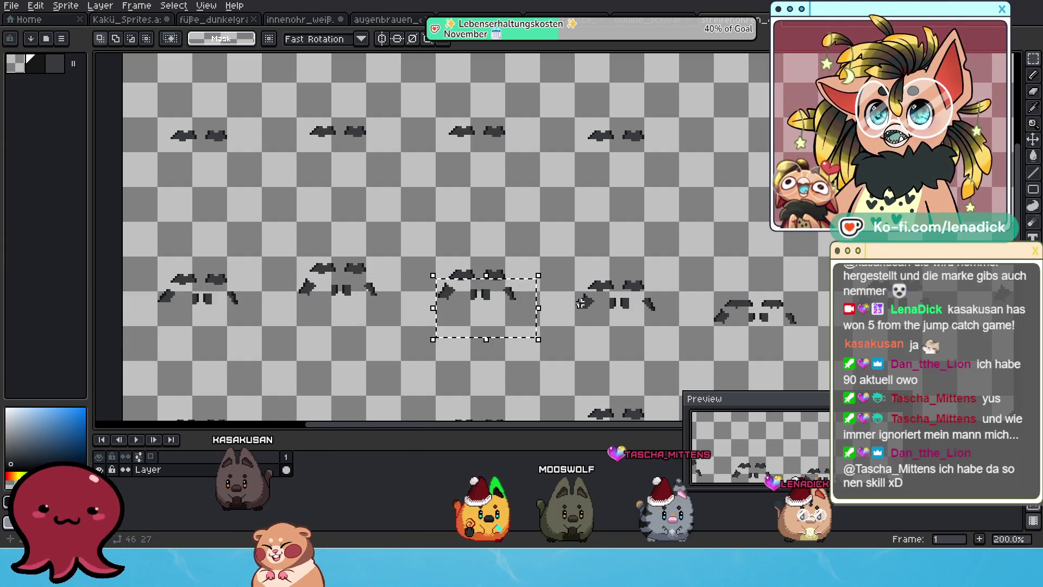
key("ctrl+z")
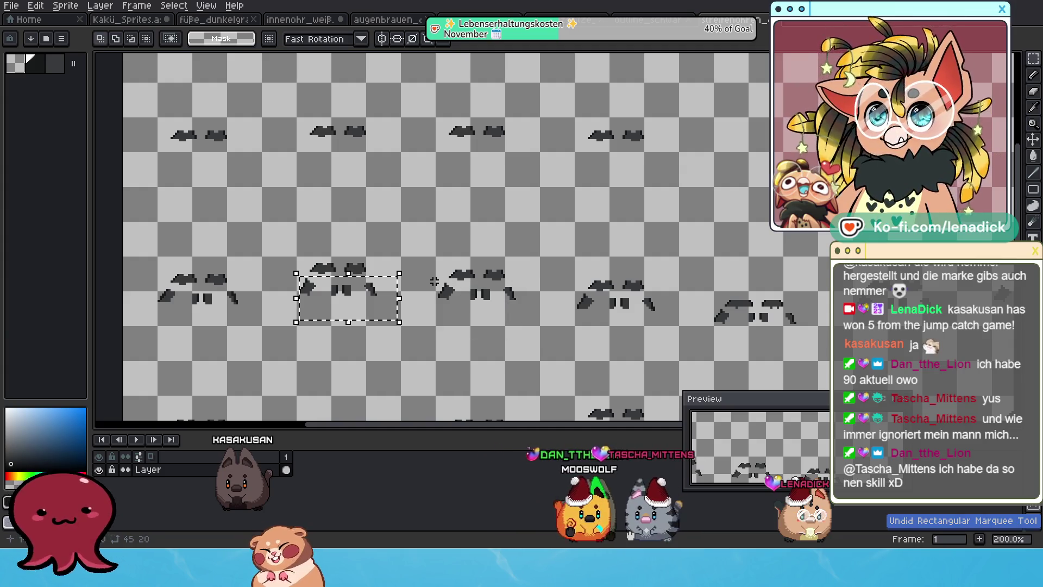
left_click_drag(653, 333, 666, 335)
scroll(503, 307, "up", 2)
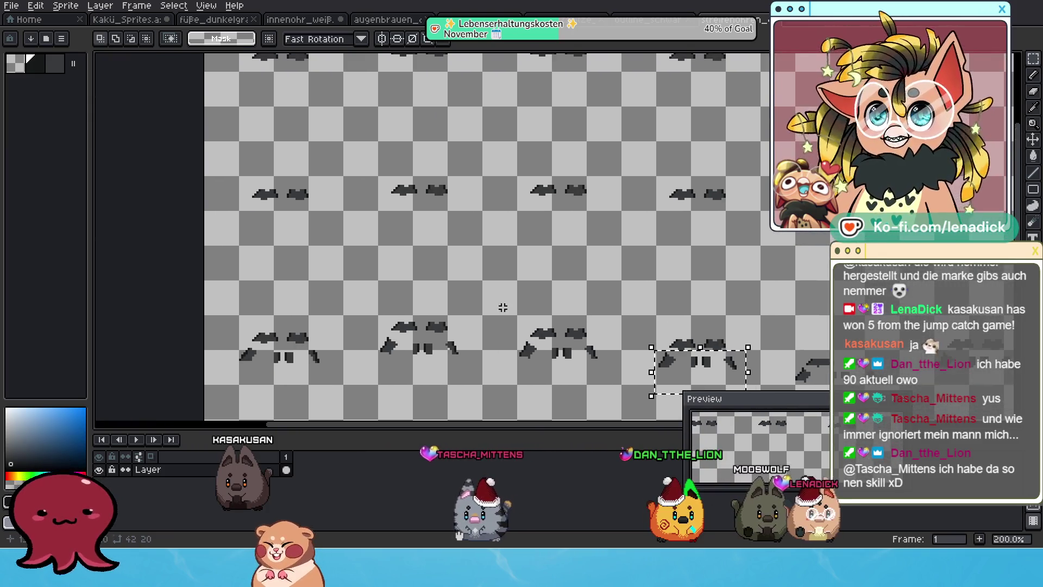
scroll(503, 308, "down", 2)
mouse_move(658, 284)
left_mouse_down()
mouse_move(520, 333)
mouse_move(369, 283)
left_mouse_up()
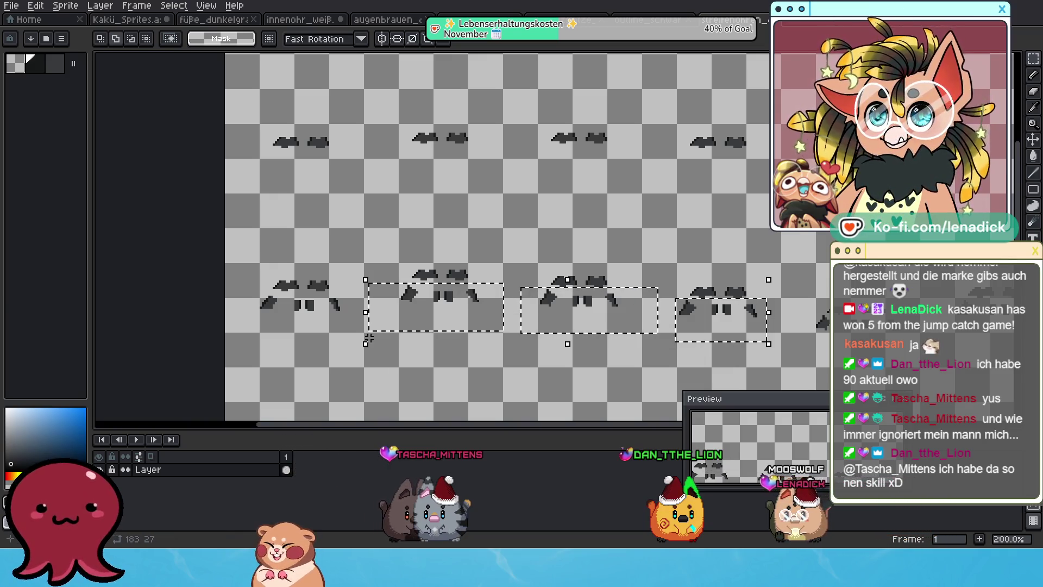
left_click_drag(241, 294, 241, 294)
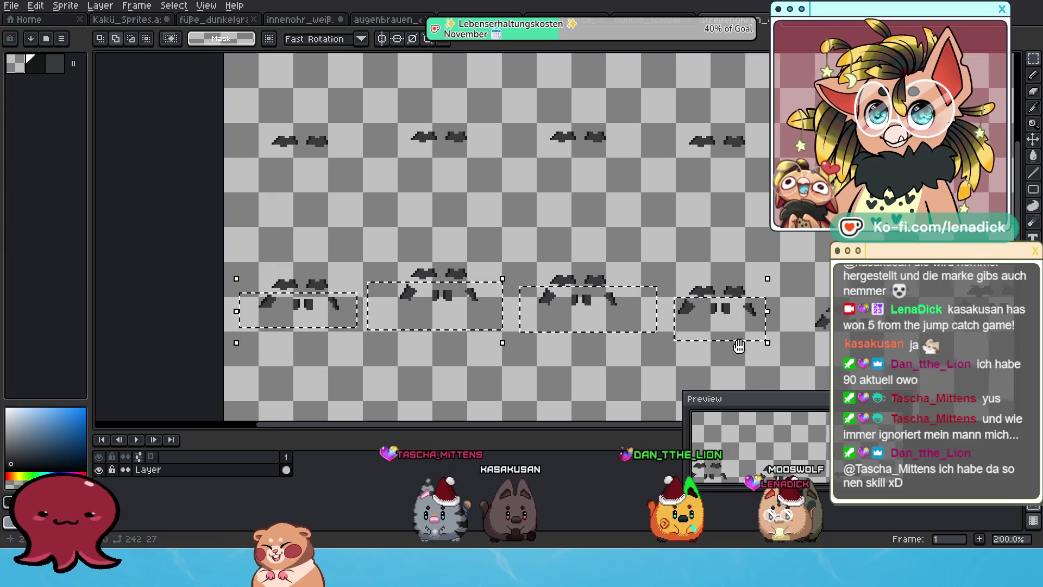
scroll(326, 304, "down", 2)
mouse_move(401, 301)
left_mouse_down()
mouse_move(520, 261)
mouse_move(586, 270)
mouse_move(679, 245)
mouse_move(587, 292)
left_mouse_up()
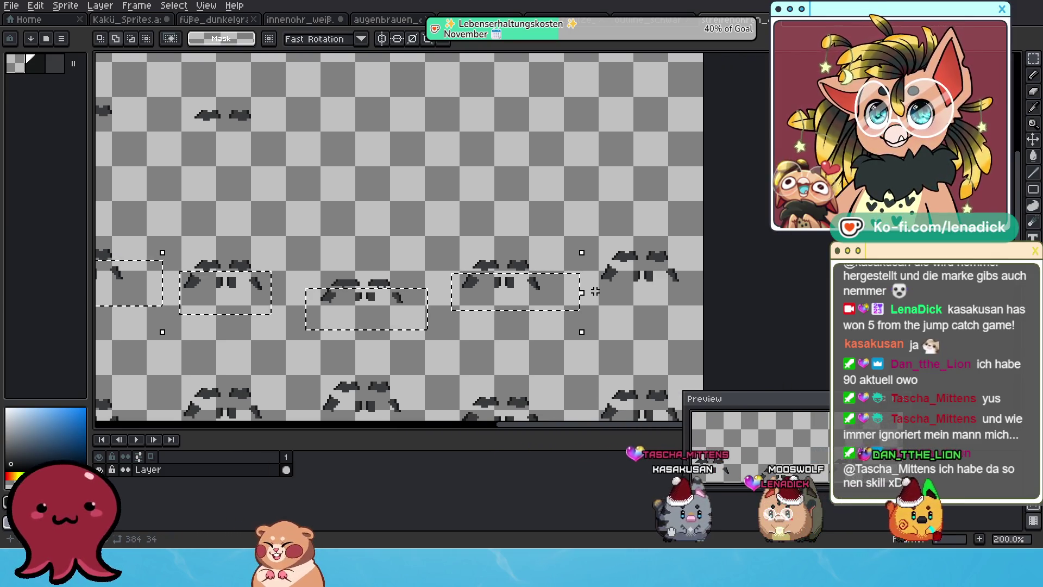
left_click_drag(712, 263, 712, 263)
scroll(715, 293, "down", 5)
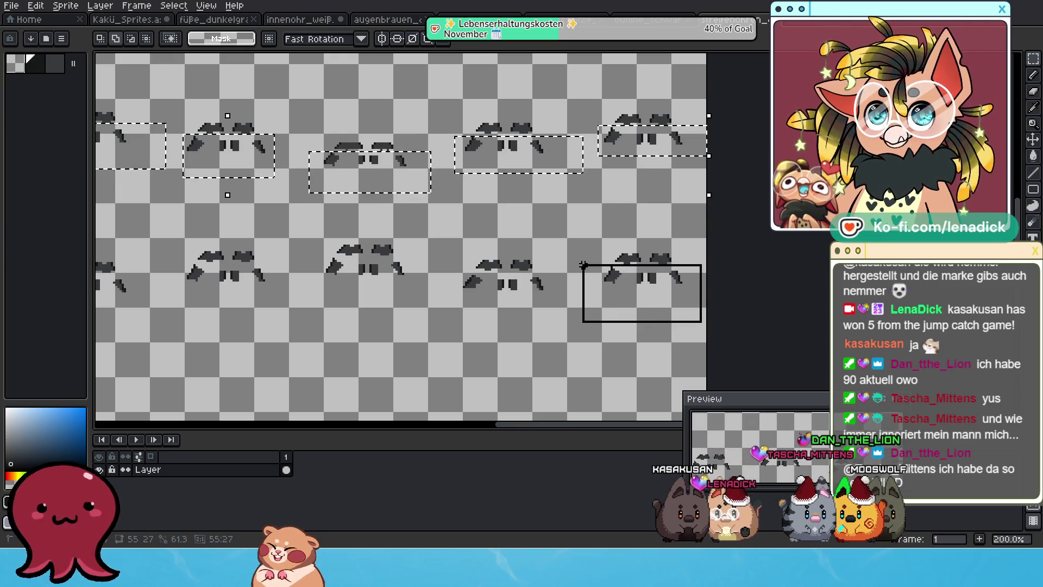
- Add the lower marks of the remaining middle, left and lower eyebrows to the selection
left_click_drag(603, 367, 684, 346)
mouse_move(654, 296)
left_mouse_down()
mouse_move(523, 253)
mouse_move(560, 263)
left_mouse_up()
mouse_move(457, 266)
left_mouse_down()
mouse_move(584, 249)
mouse_move(586, 227)
left_mouse_up()
left_click_drag(316, 279, 450, 251)
mouse_move(450, 251)
left_mouse_down()
mouse_move(584, 209)
mouse_move(561, 204)
left_mouse_up()
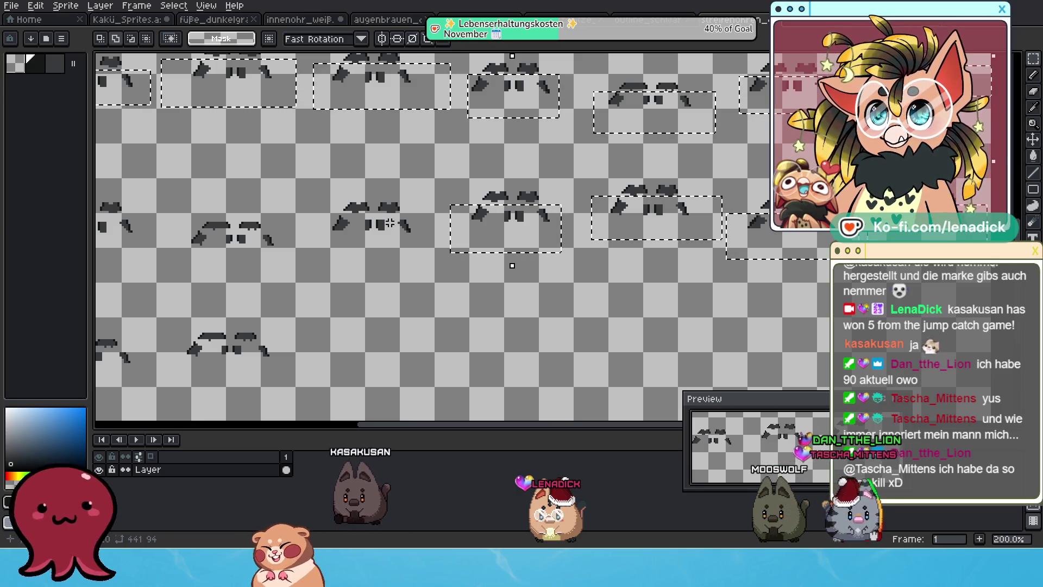
left_click_drag(390, 223, 440, 227)
left_click_drag(539, 192, 537, 188)
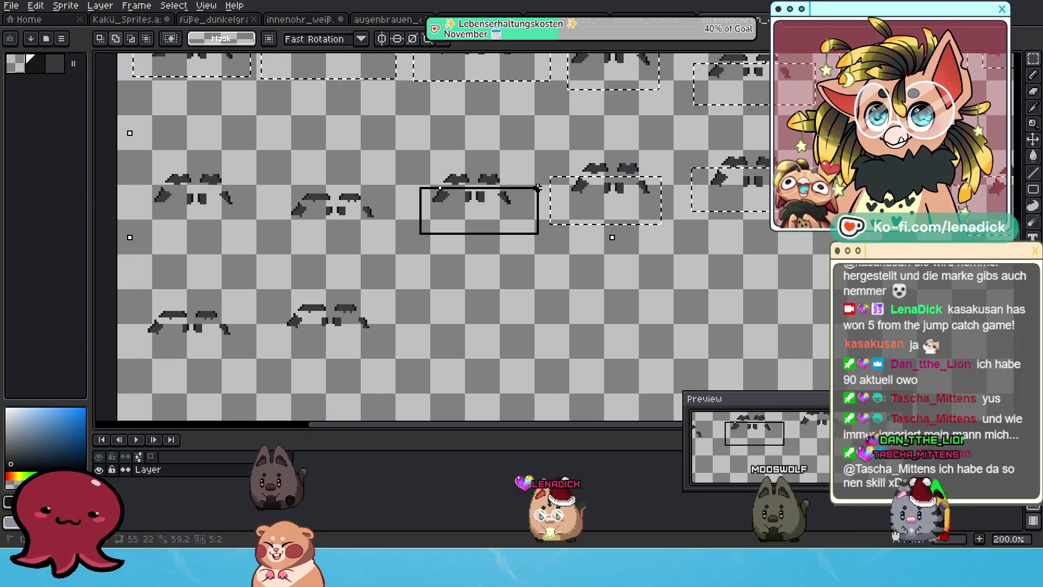
left_click_drag(312, 217, 448, 220)
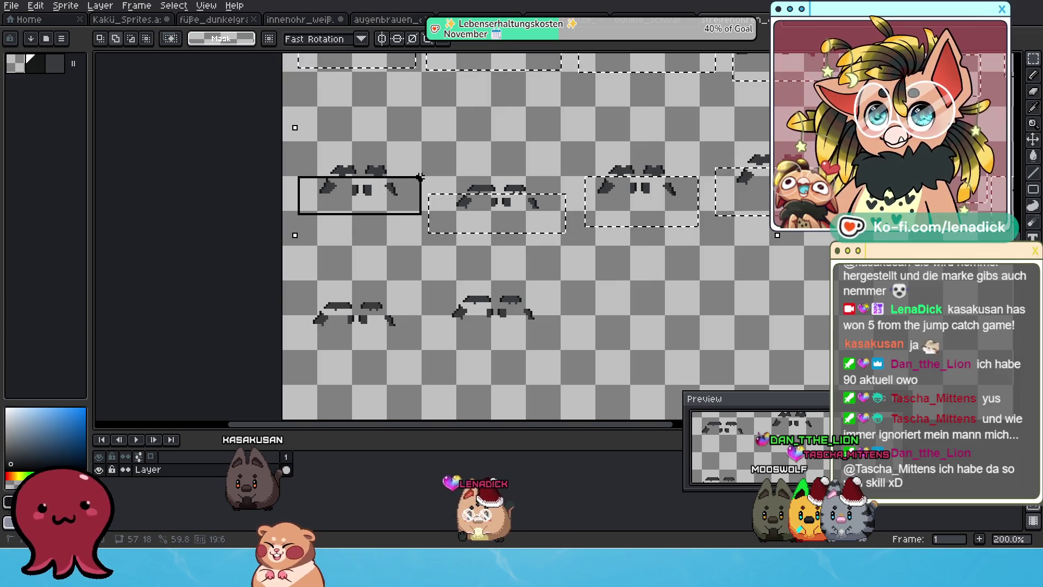
left_click_drag(420, 177, 420, 178)
mouse_move(293, 363)
left_mouse_down()
mouse_move(411, 308)
mouse_move(443, 339)
mouse_move(652, 303)
mouse_move(572, 307)
left_mouse_up()
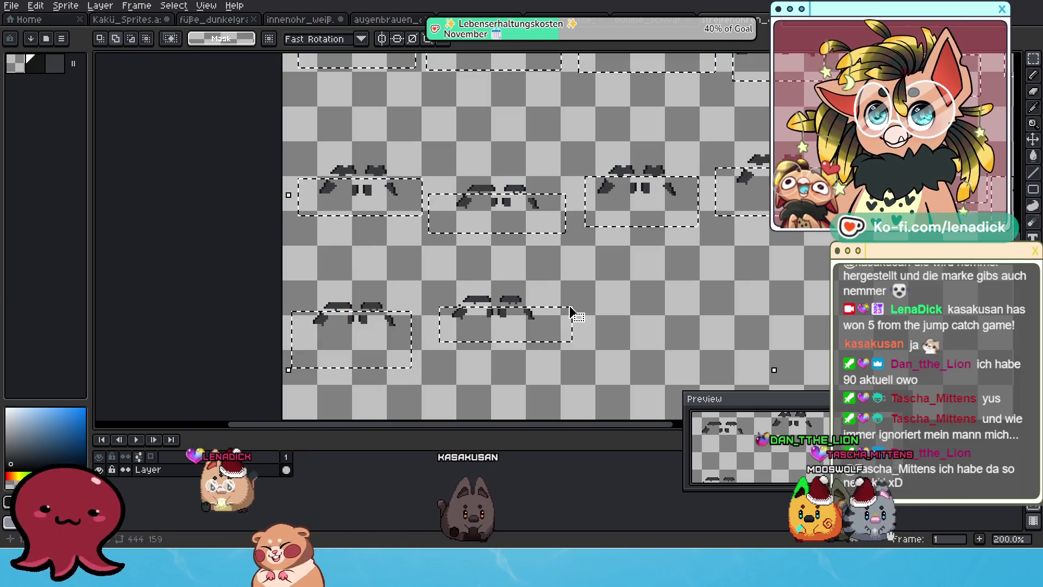
left_click_drag(444, 296, 461, 314)
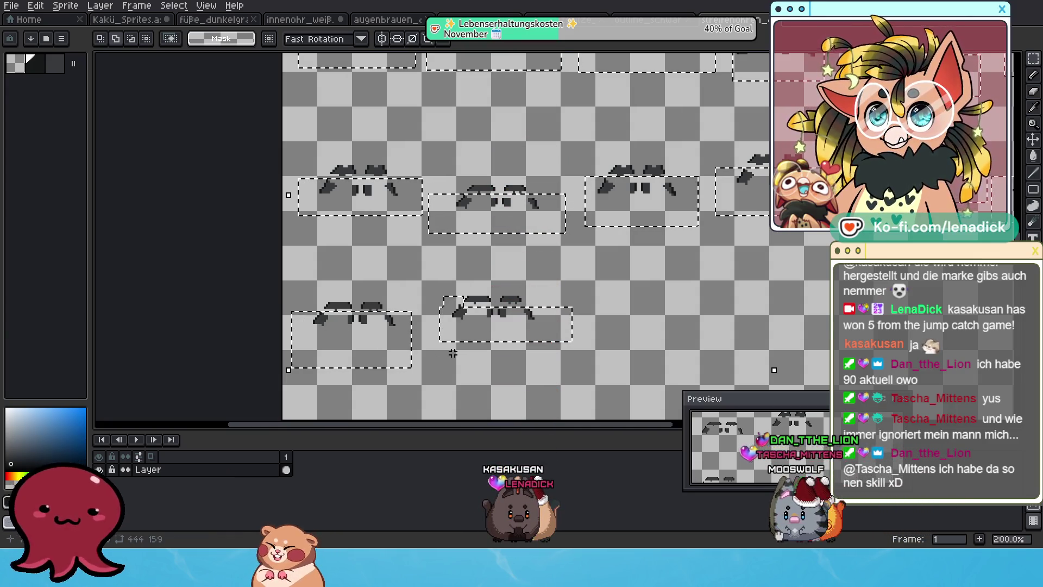
- Clear the selected marks, select the whole eyebrow sheet, and return to the Kakü fox sheet
key("ctrl+d")
scroll(453, 353, "down", 2)
scroll(489, 326, "up", 2)
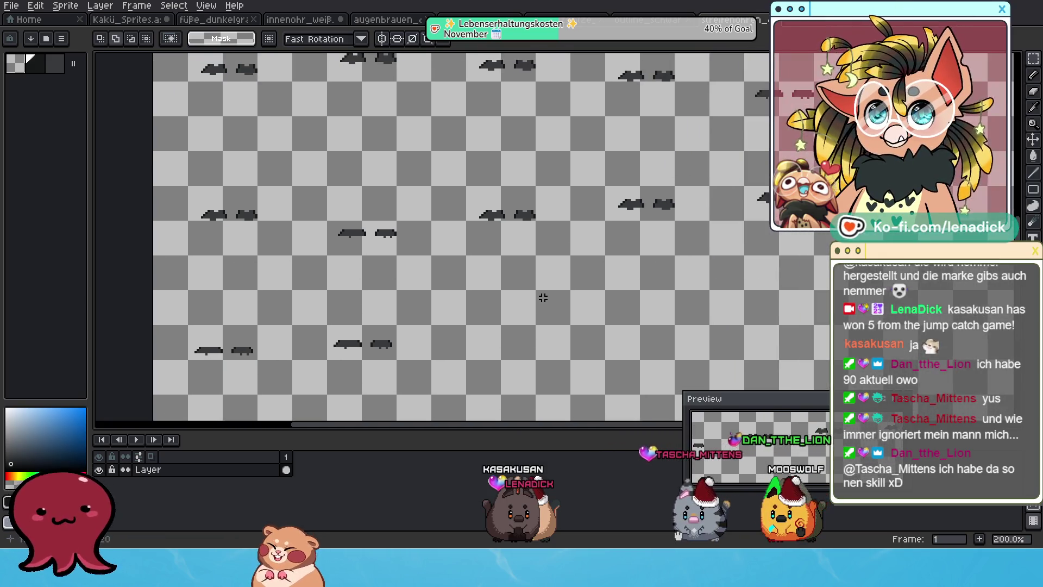
scroll(516, 304, "down", 4)
scroll(524, 299, "up", 2)
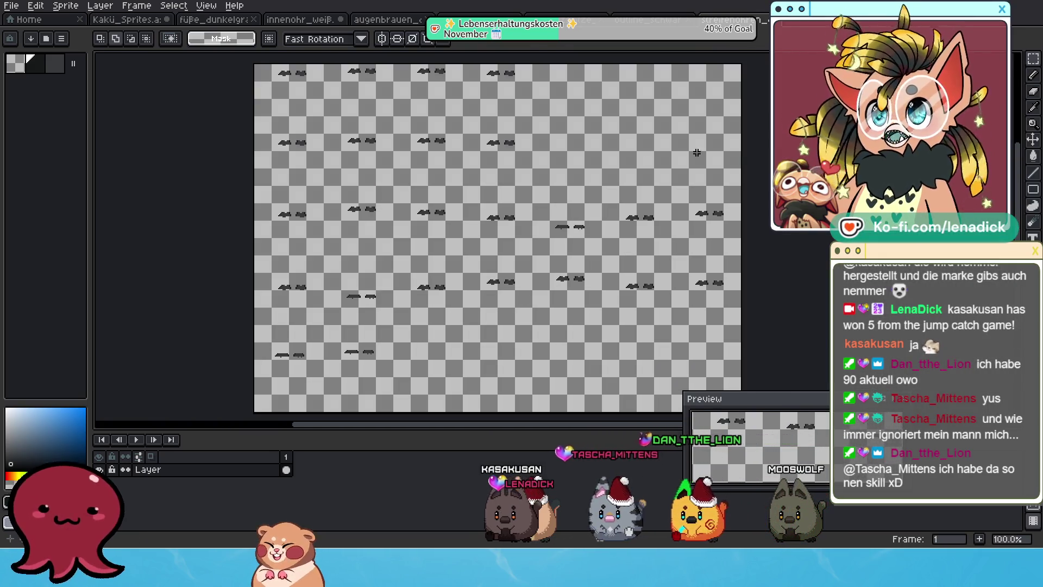
left_click(1035, 61)
mouse_move(260, 68)
left_mouse_down()
mouse_move(616, 311)
mouse_move(752, 421)
left_mouse_up()
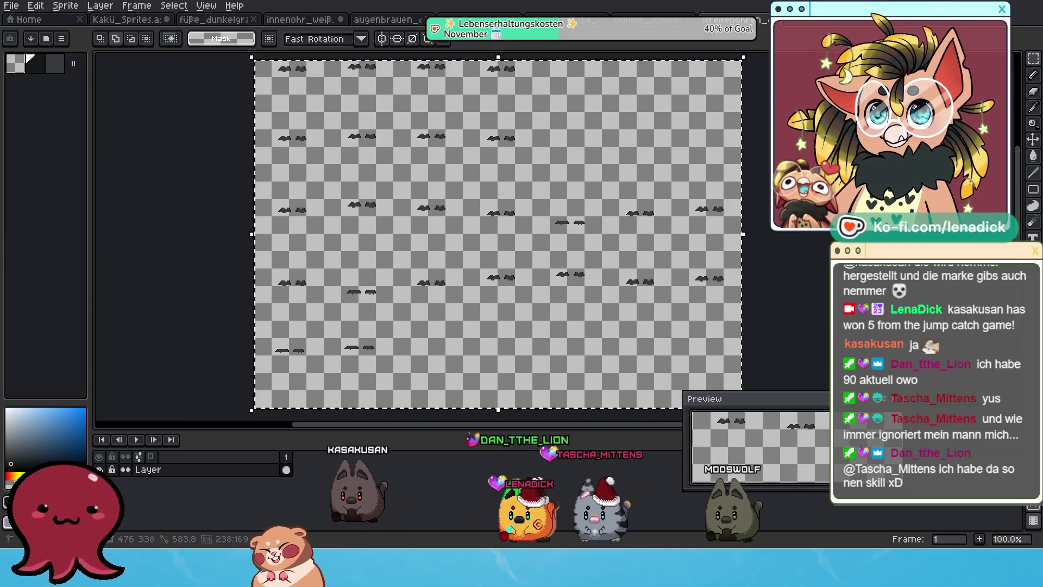
left_click(137, 20)
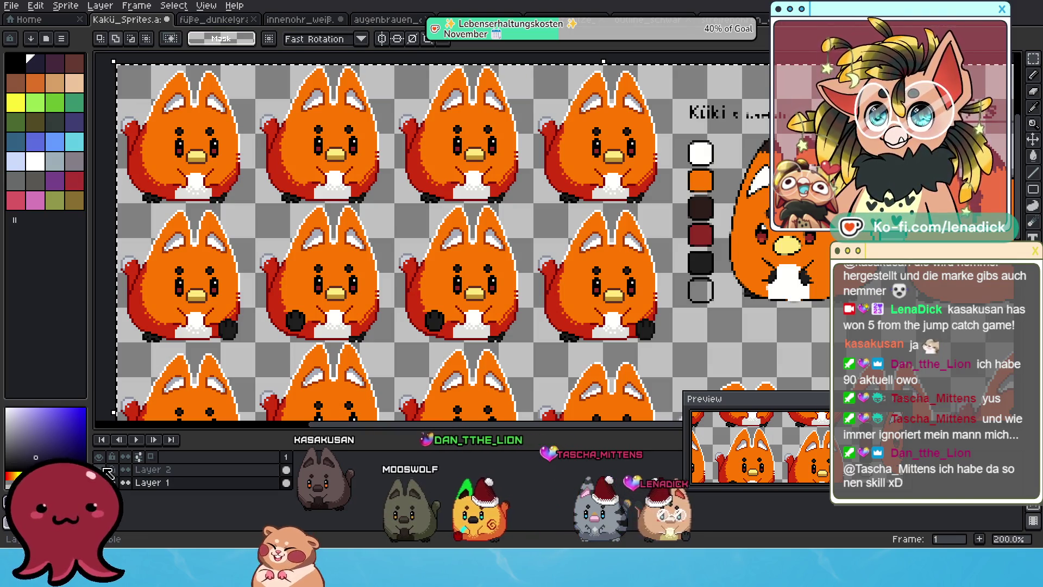
- Make Layer 2 active, add a new Layer 3 above it, and paste the dark ear tips onto every fox
double_click(168, 470)
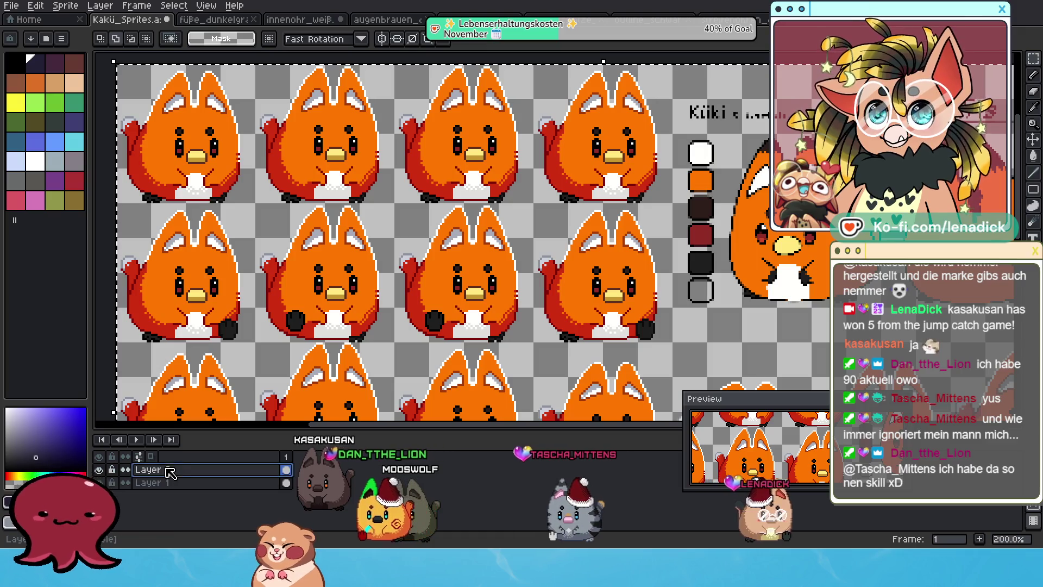
key("ctrl+n")
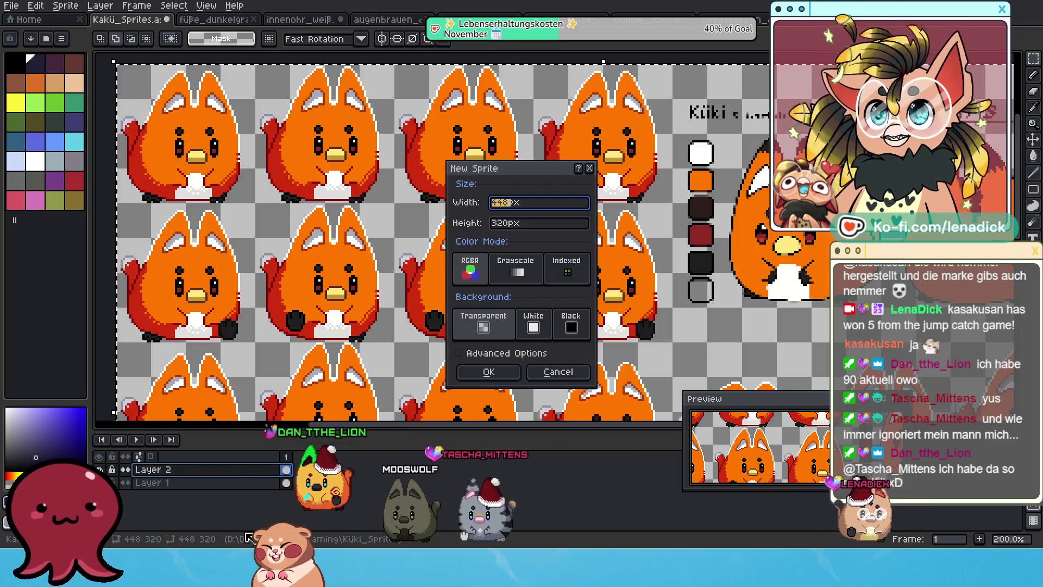
key("Escape")
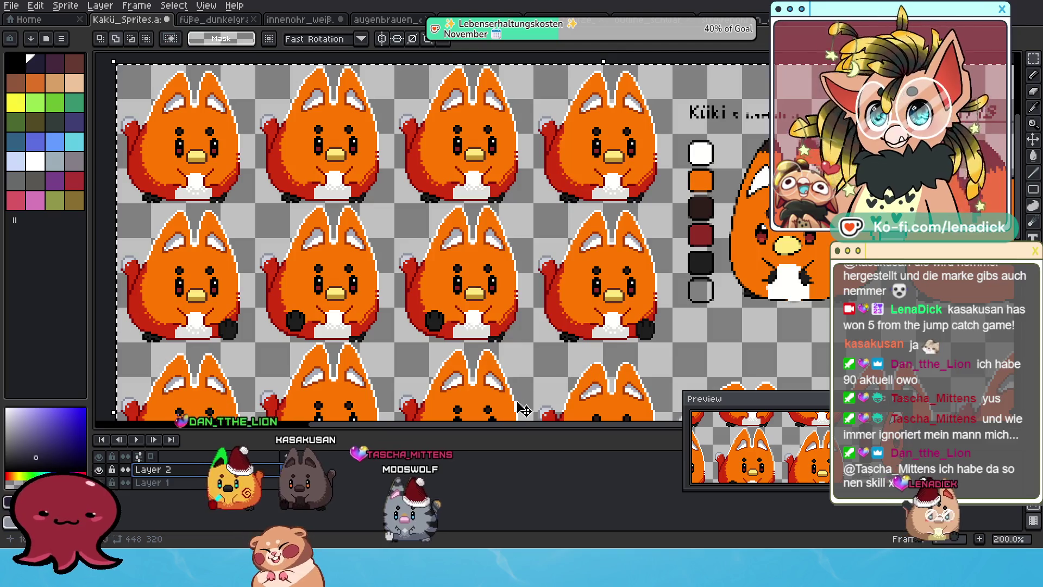
key("shift+n")
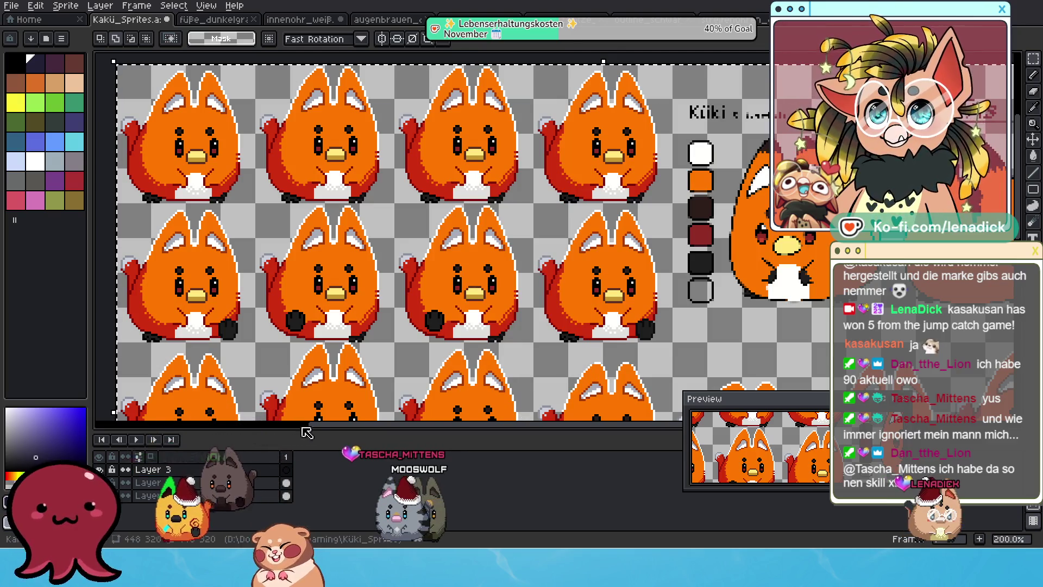
key("ctrl+v")
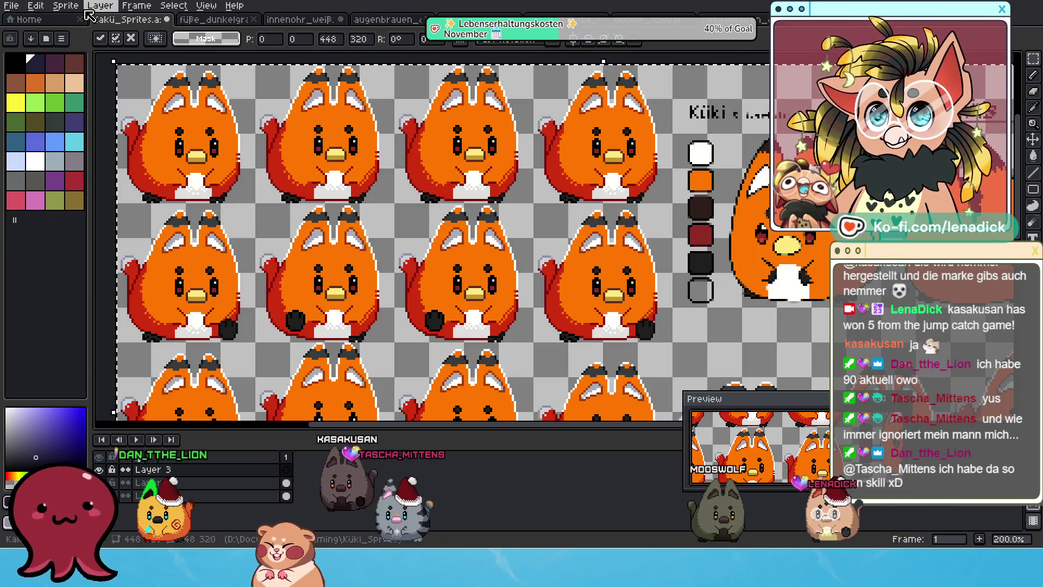
left_click(180, 6)
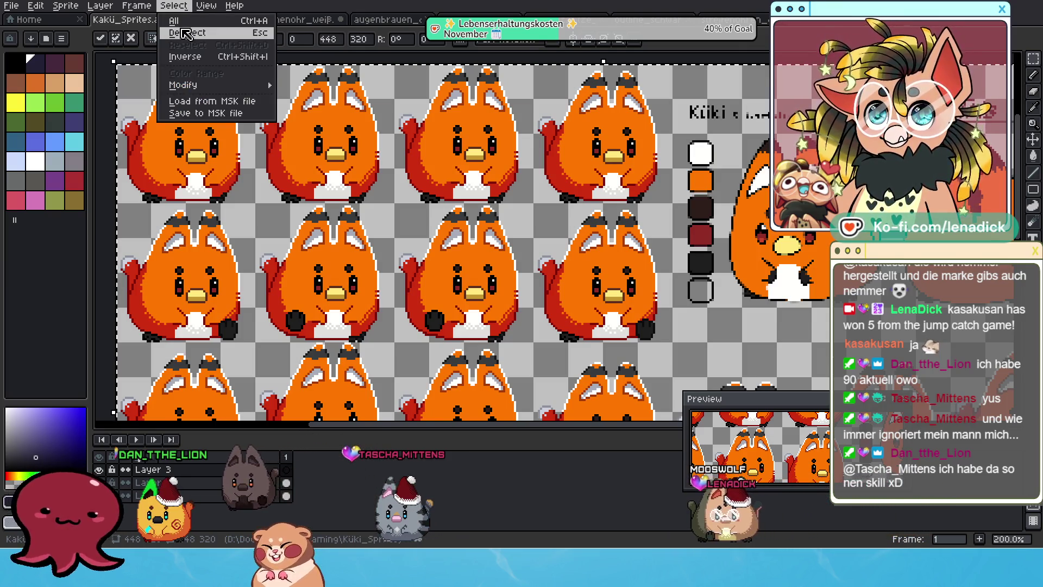
- Drop the selection and set the Paint Bucket to refer to all visible layers
left_click(184, 33)
scroll(234, 195, "up", 2)
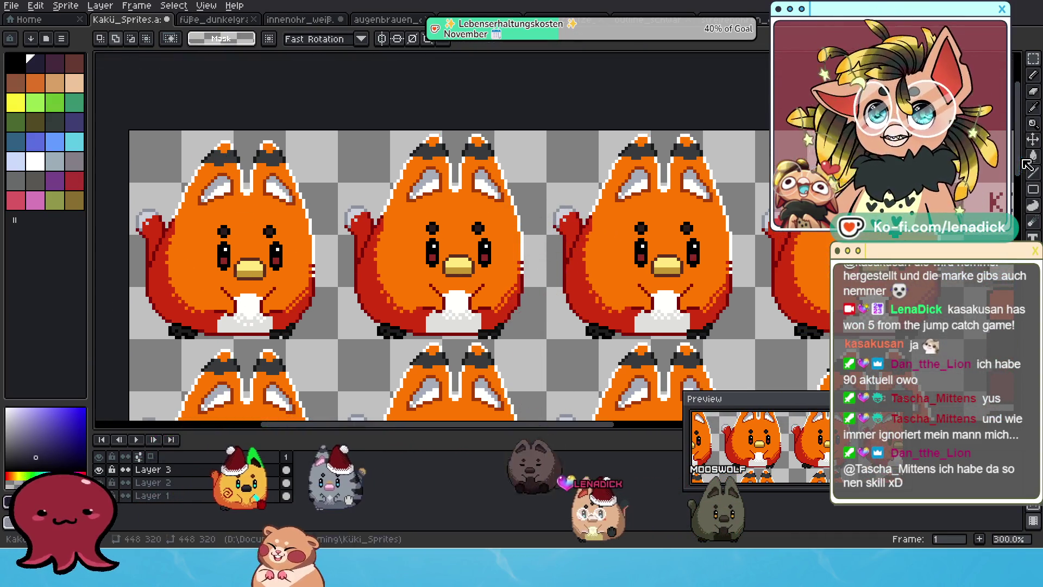
left_click(1032, 159)
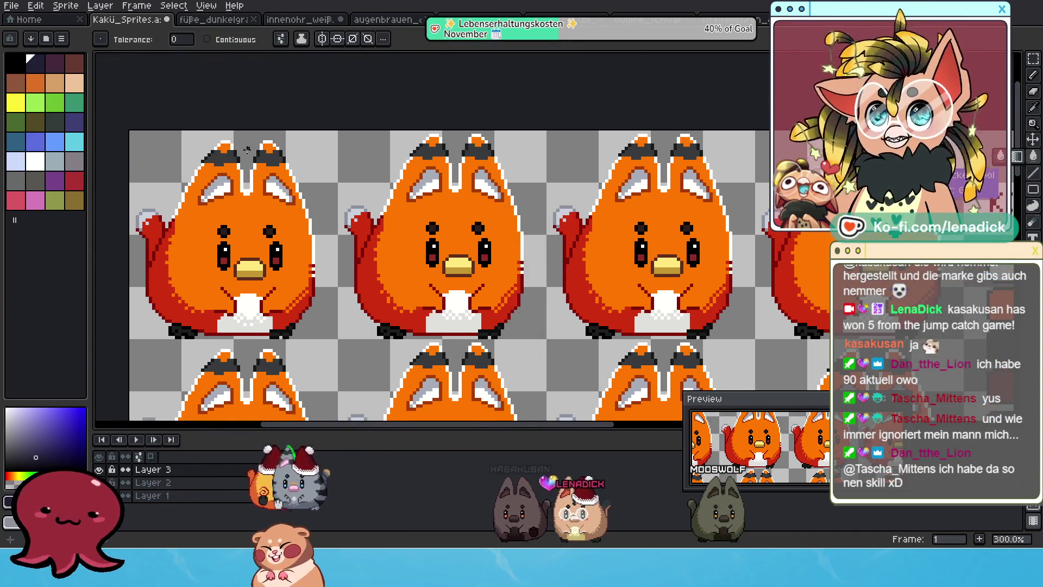
scroll(247, 149, "up", 1)
left_click(302, 39)
left_click(281, 39)
left_click(281, 39)
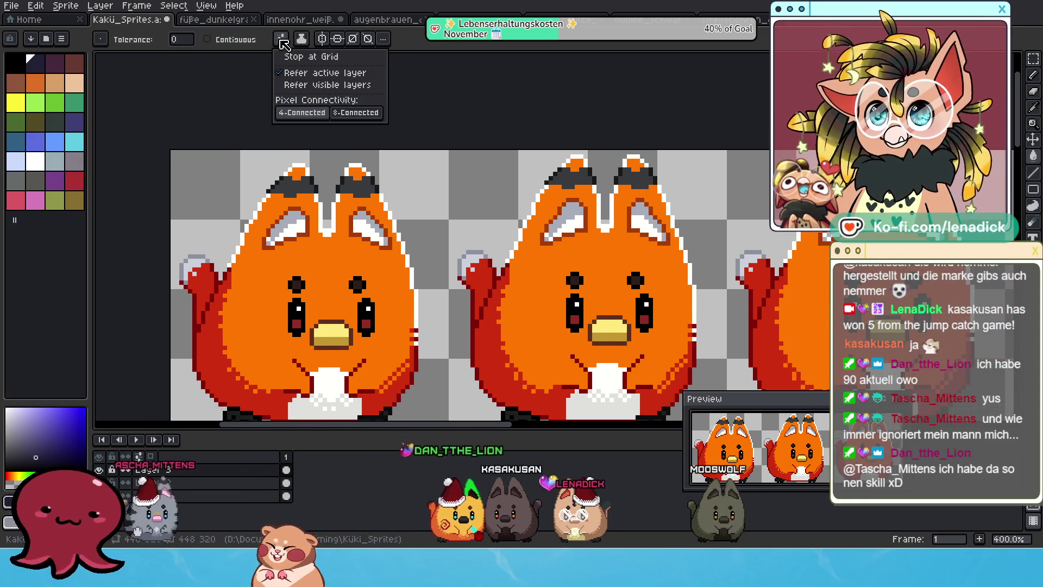
left_click(284, 86)
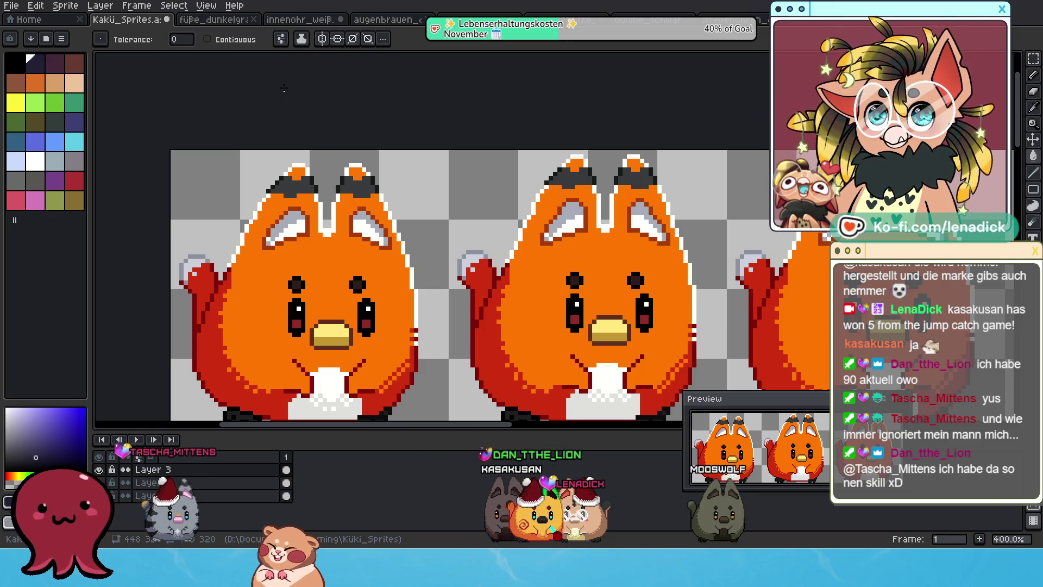
- Try a dark grey fill on an orange ear tip and undo the stray fills on the bodies
scroll(277, 182, "up", 1)
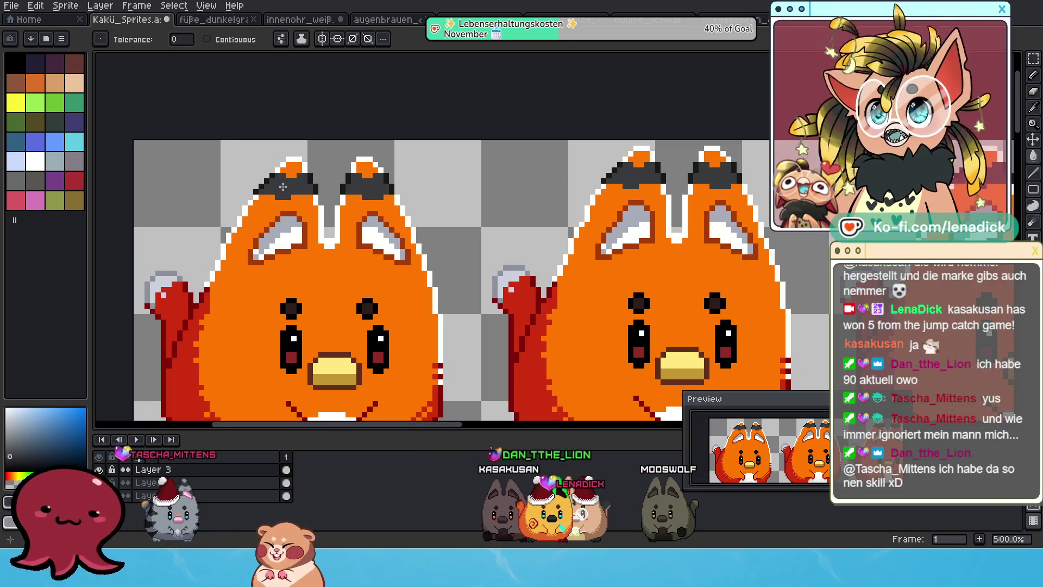
left_click(295, 168)
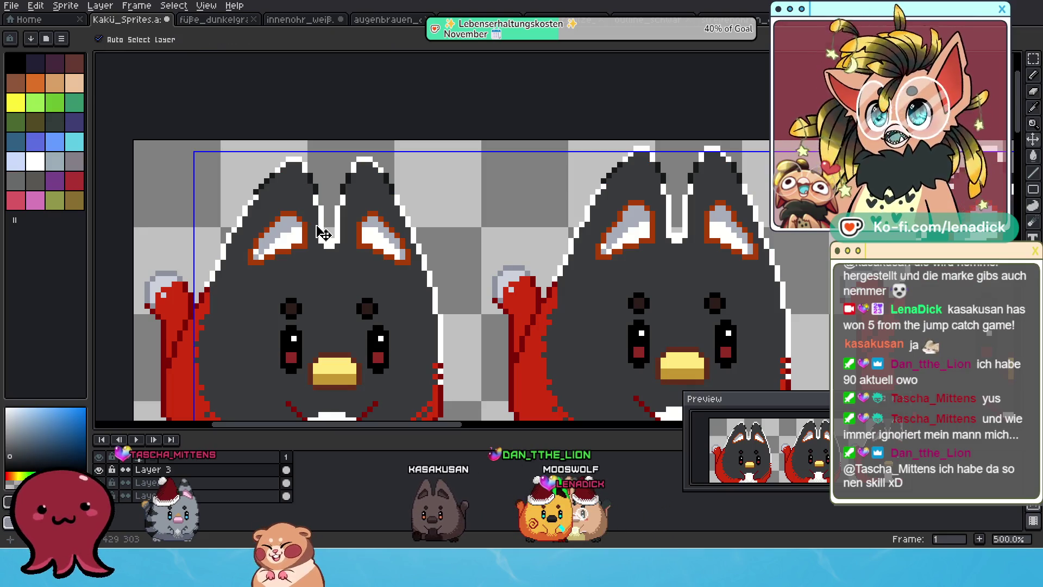
key("ctrl+z")
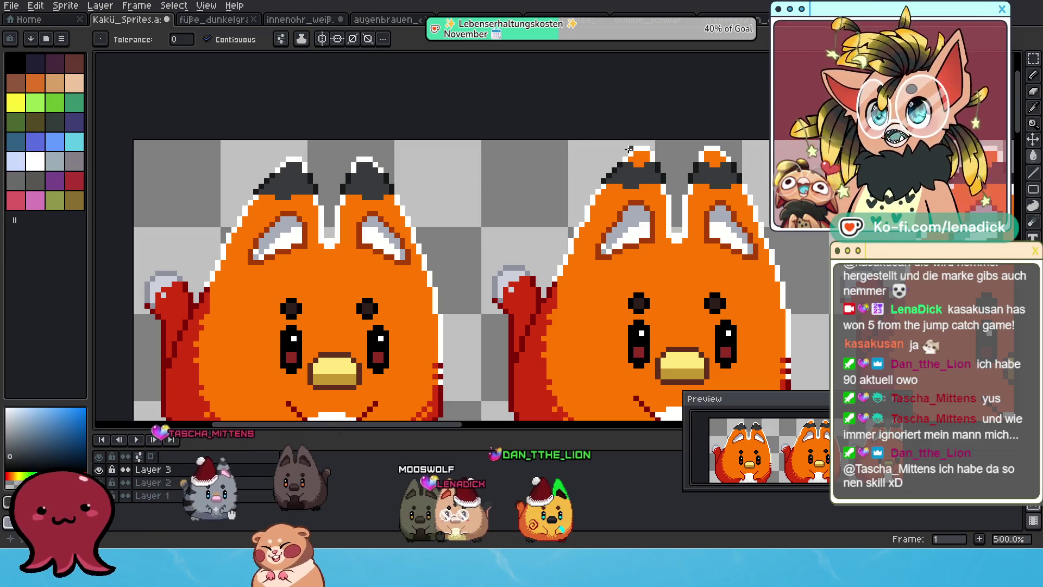
left_click_drag(444, 185, 330, 212)
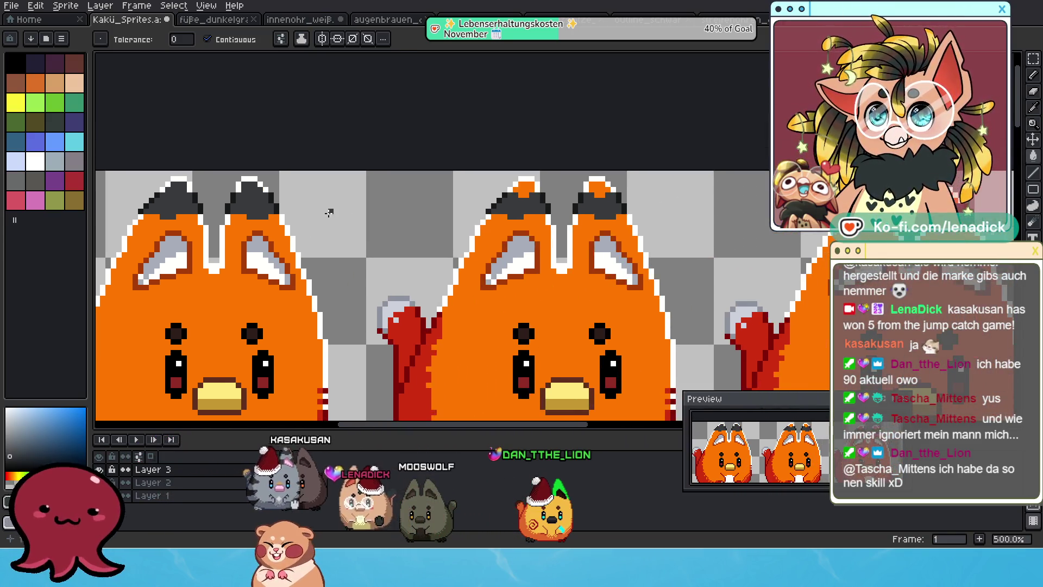
key("ctrl+z")
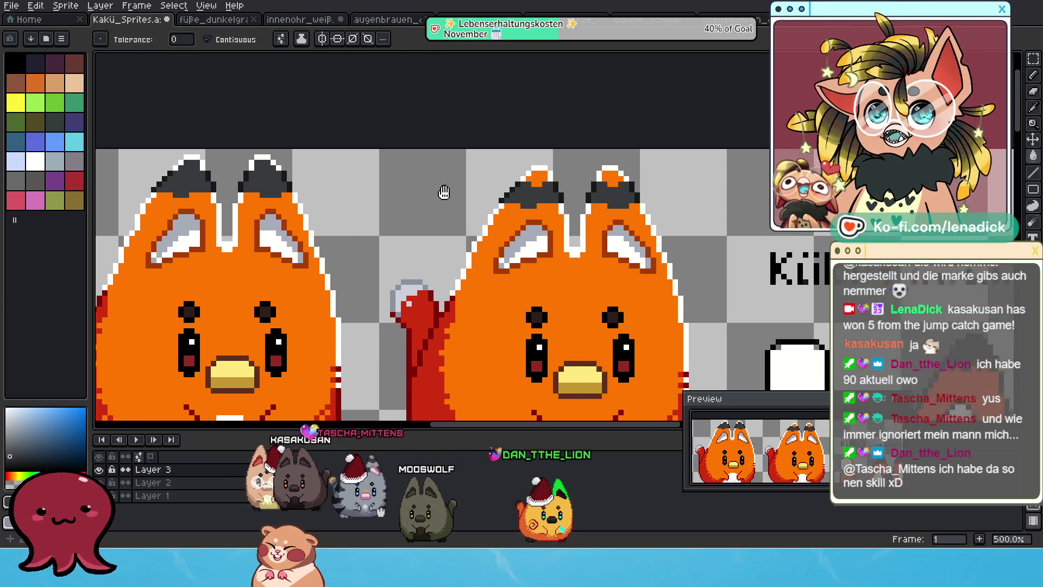
scroll(613, 179, "down", 3)
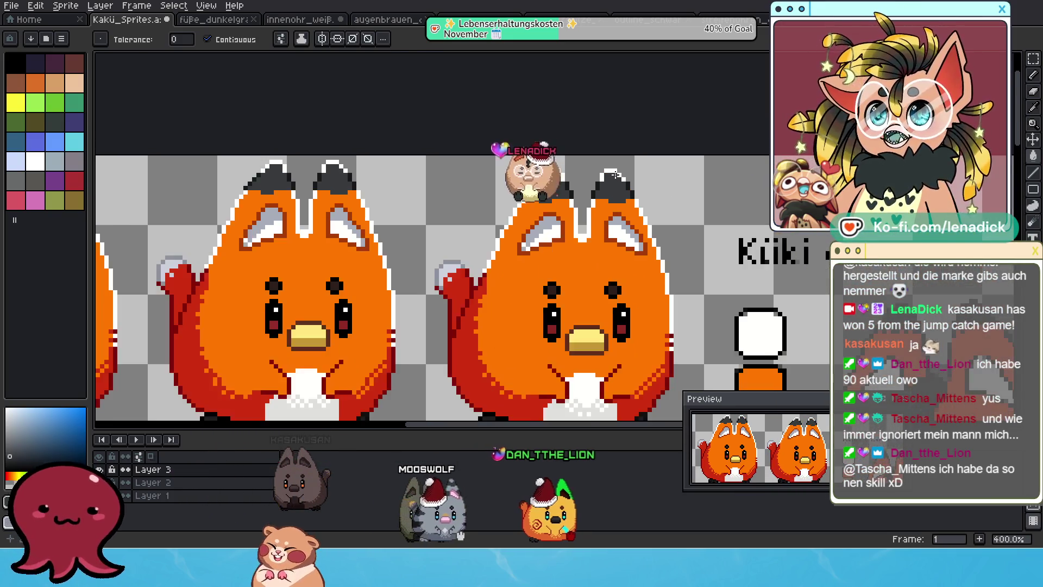
scroll(359, 149, "up", 2)
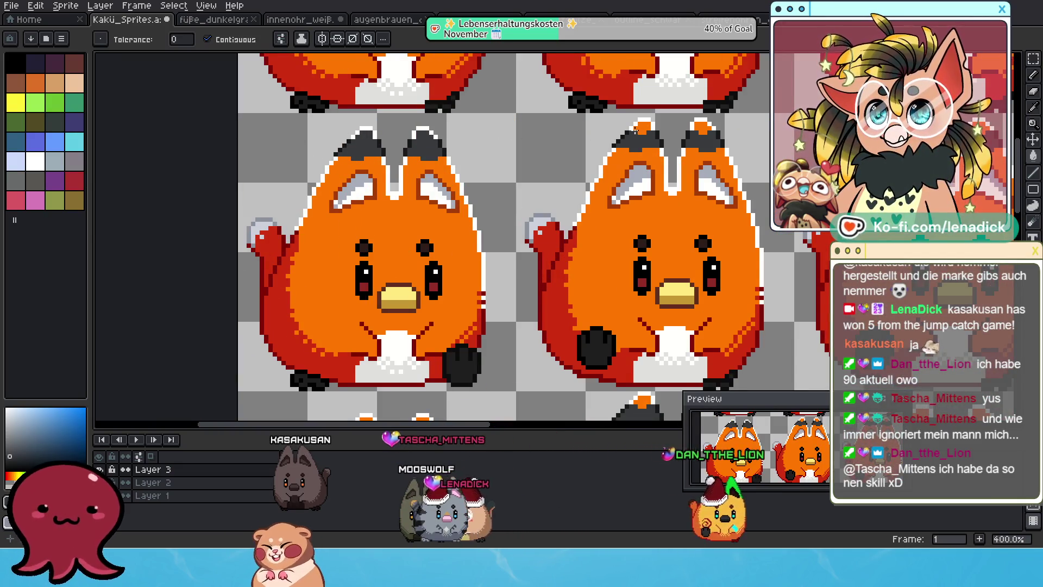
left_click_drag(634, 131, 424, 195)
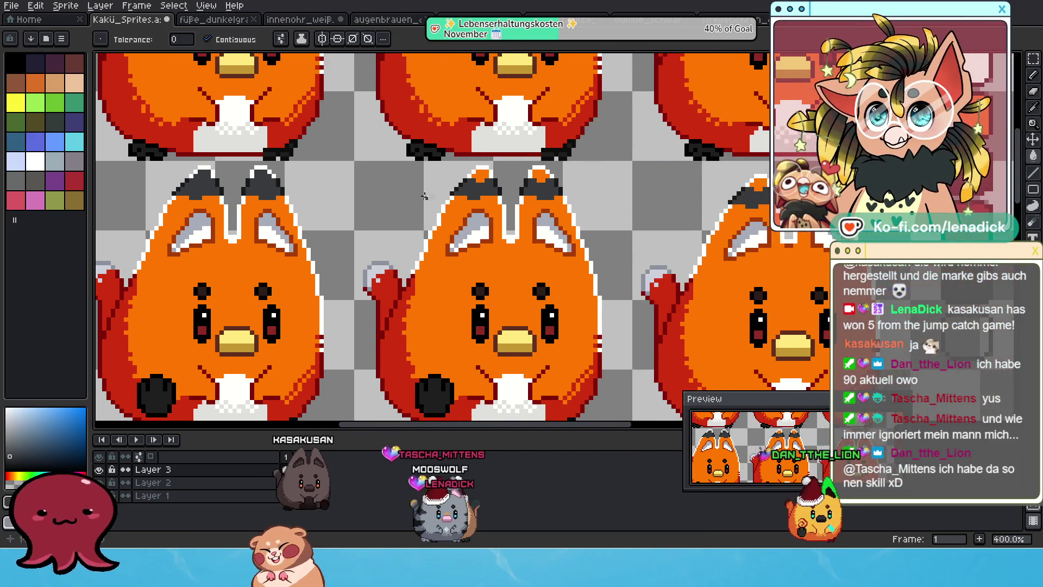
scroll(542, 172, "right", 5)
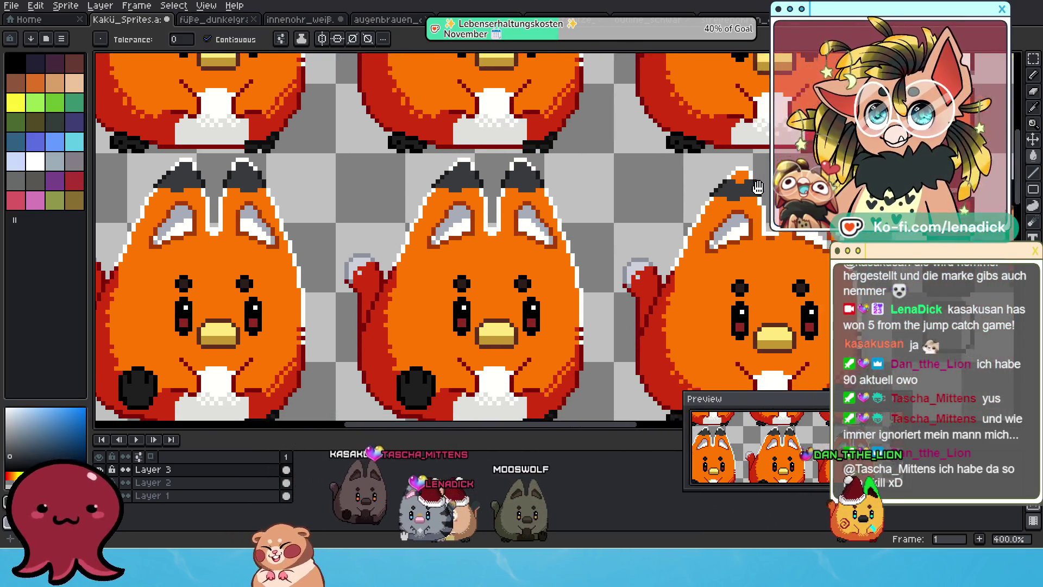
- Fill the lower-row foxes' orange ear tips dark grey, clearing one accidental background fill
left_click(573, 172)
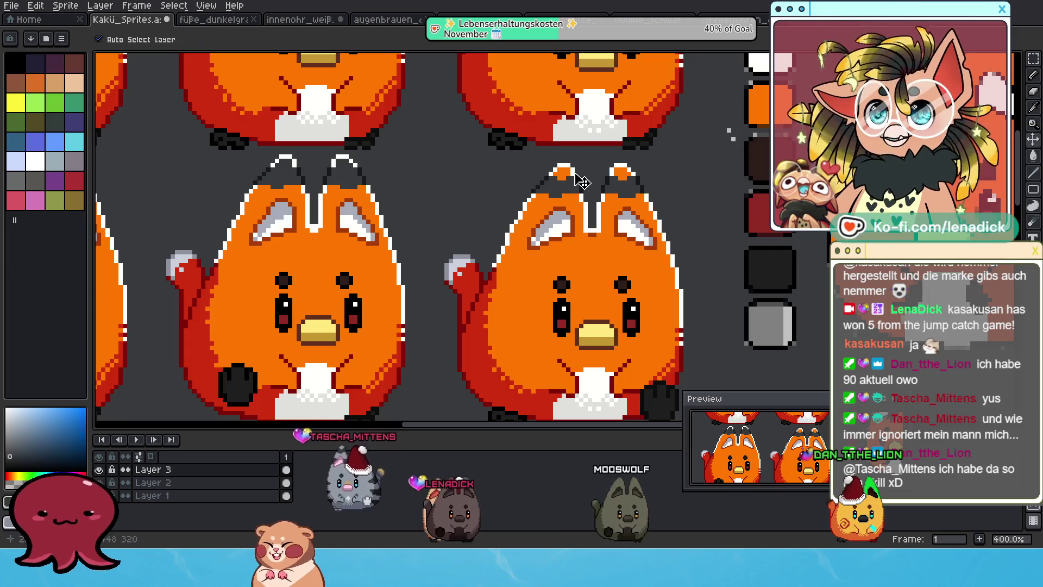
left_click(595, 173)
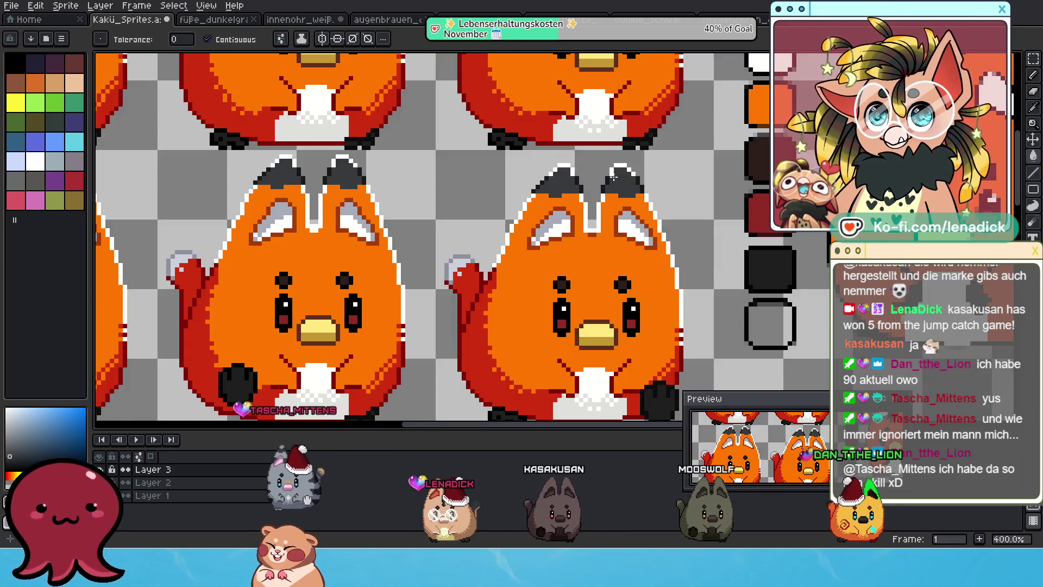
scroll(617, 172, "down", 3)
scroll(376, 234, "up", 3)
left_click(355, 216)
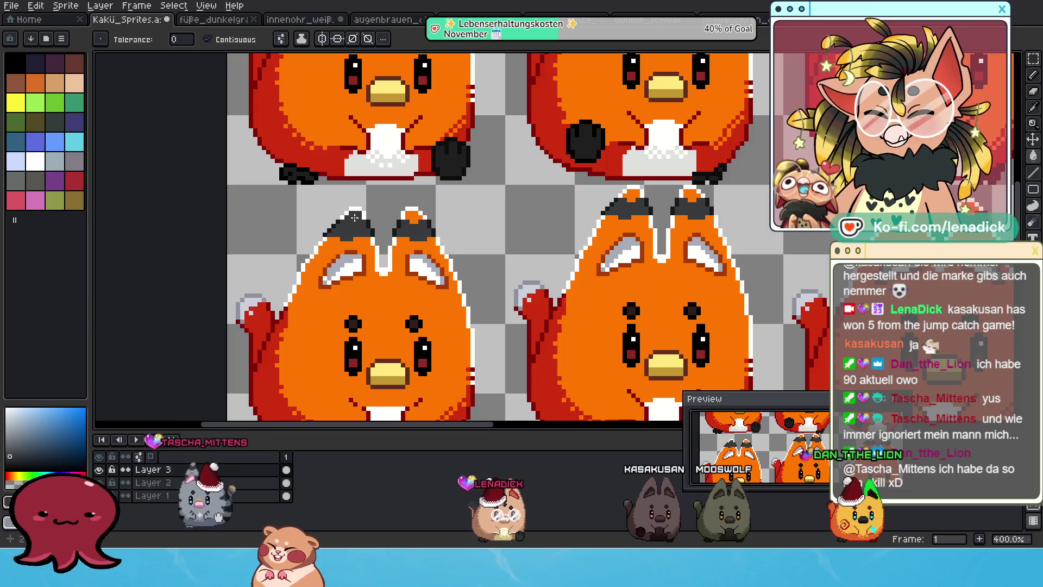
left_click(413, 217)
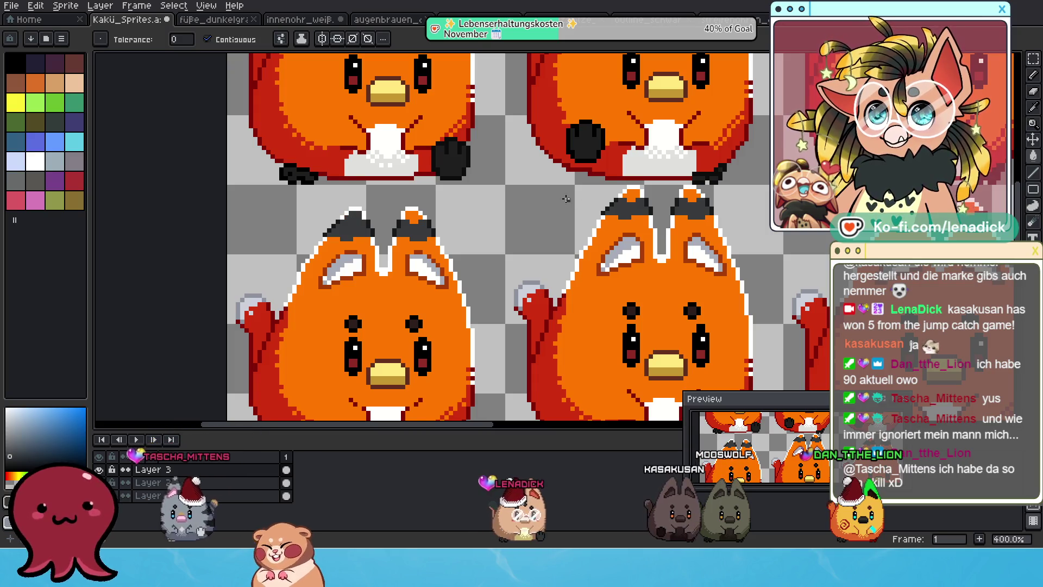
left_click(645, 195)
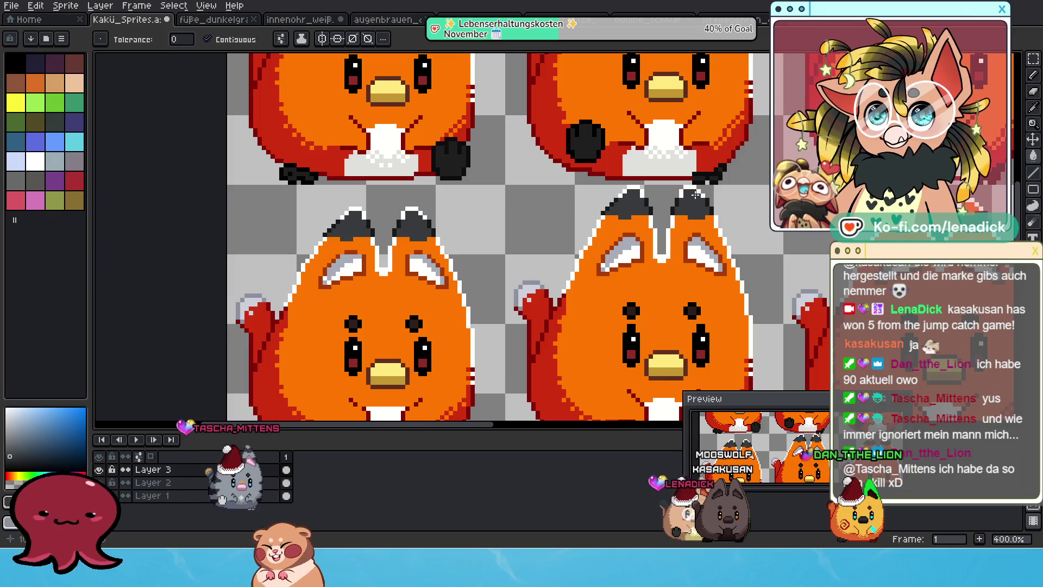
scroll(487, 205, "right", 5)
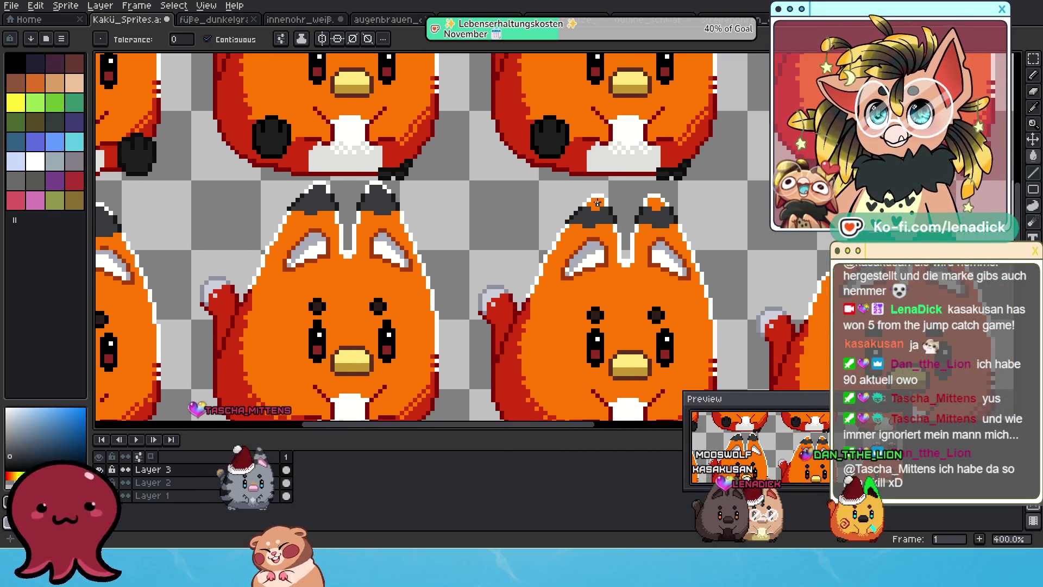
scroll(321, 195, "up", 3)
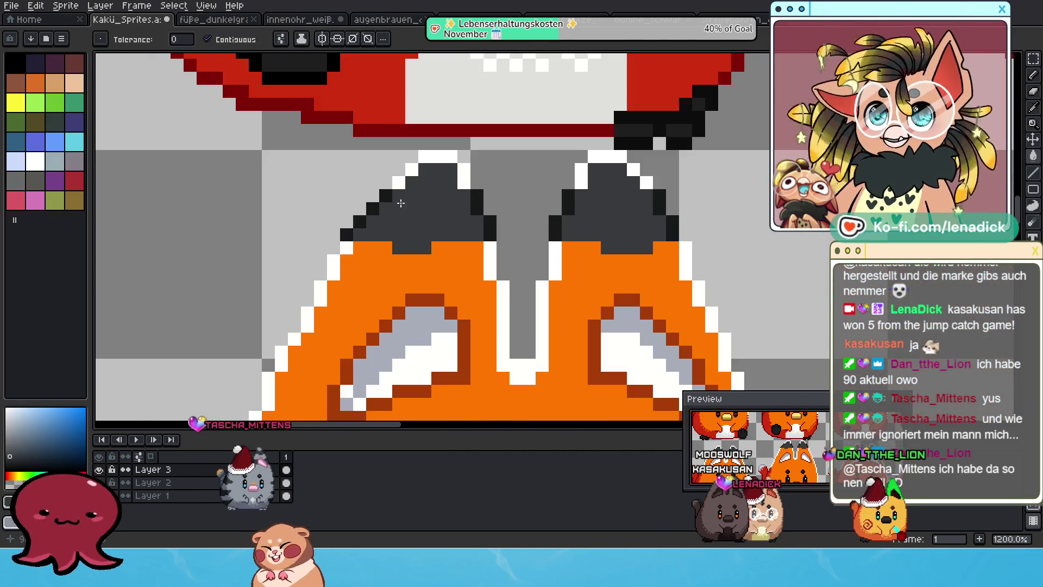
scroll(591, 159, "down", 2)
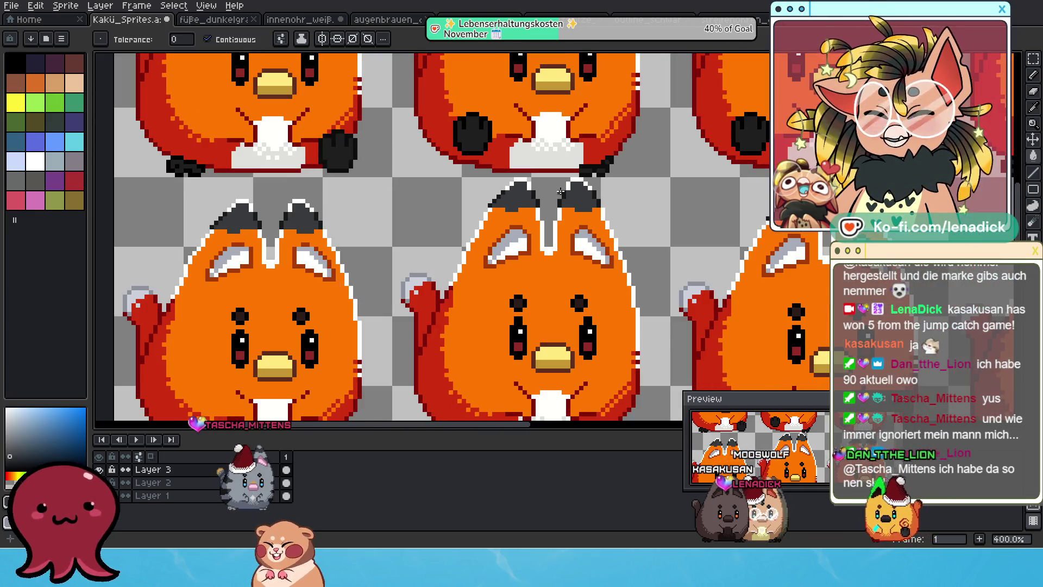
scroll(527, 193, "up", 1)
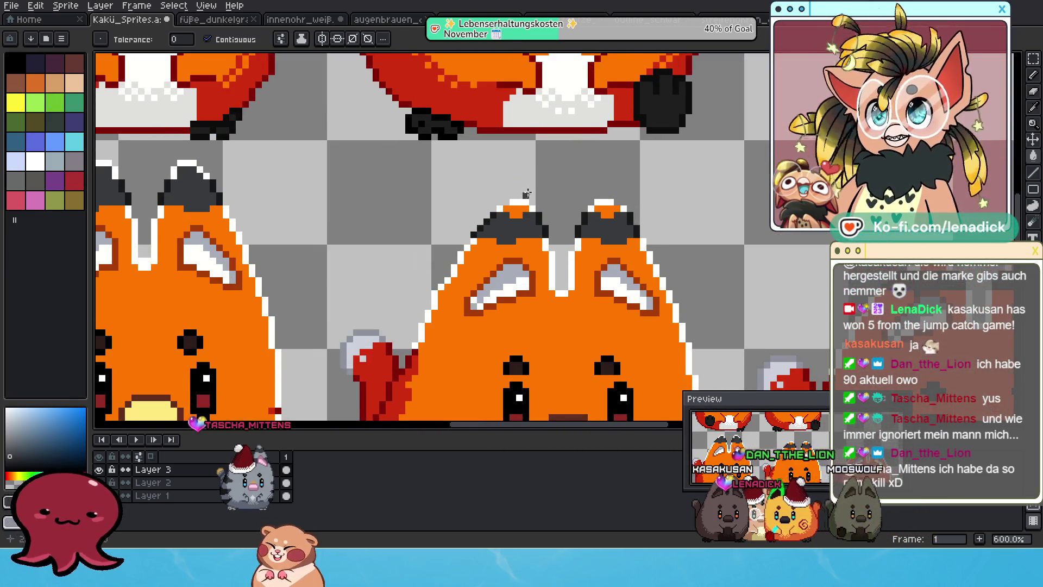
scroll(576, 223, "right", 5)
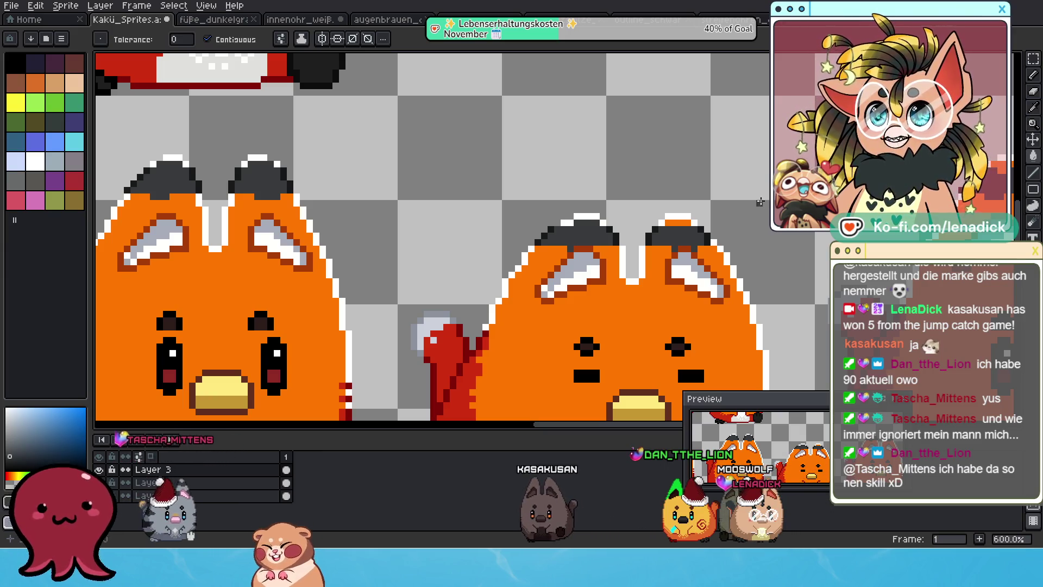
scroll(579, 289, "right", 5)
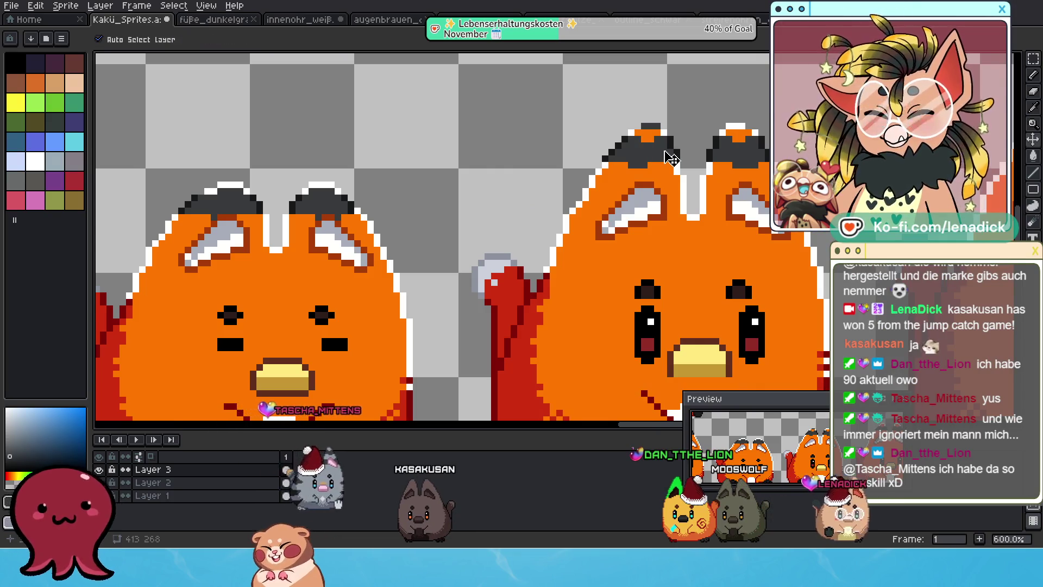
left_click(647, 135)
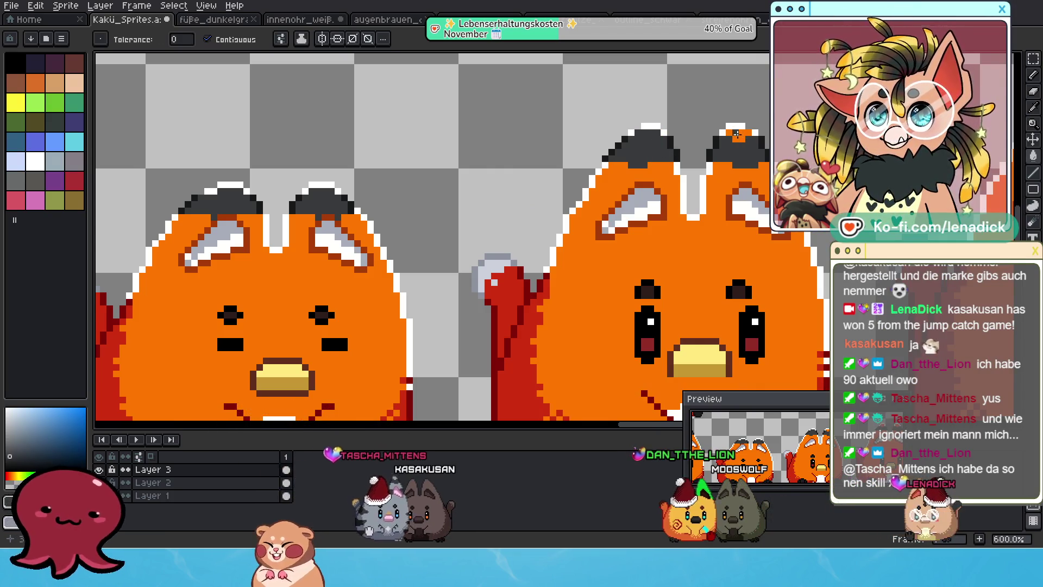
key("ctrl+z")
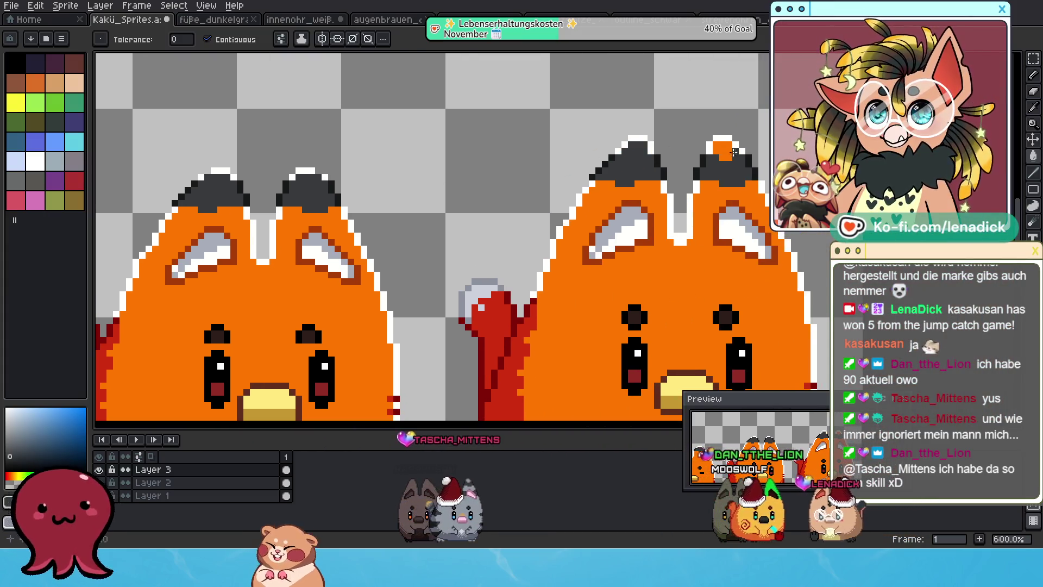
scroll(723, 151, "down", 5)
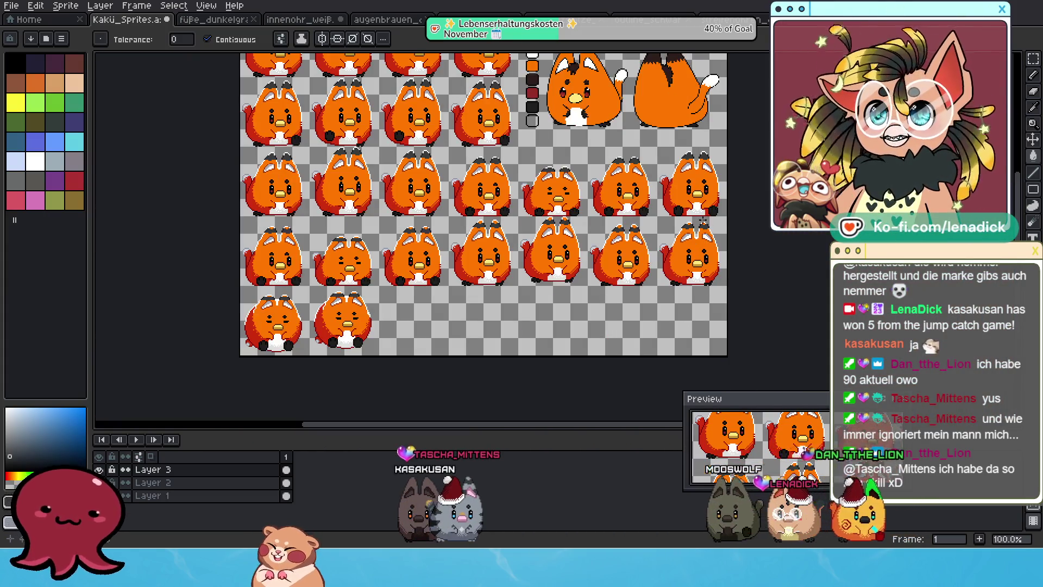
scroll(702, 221, "up", 5)
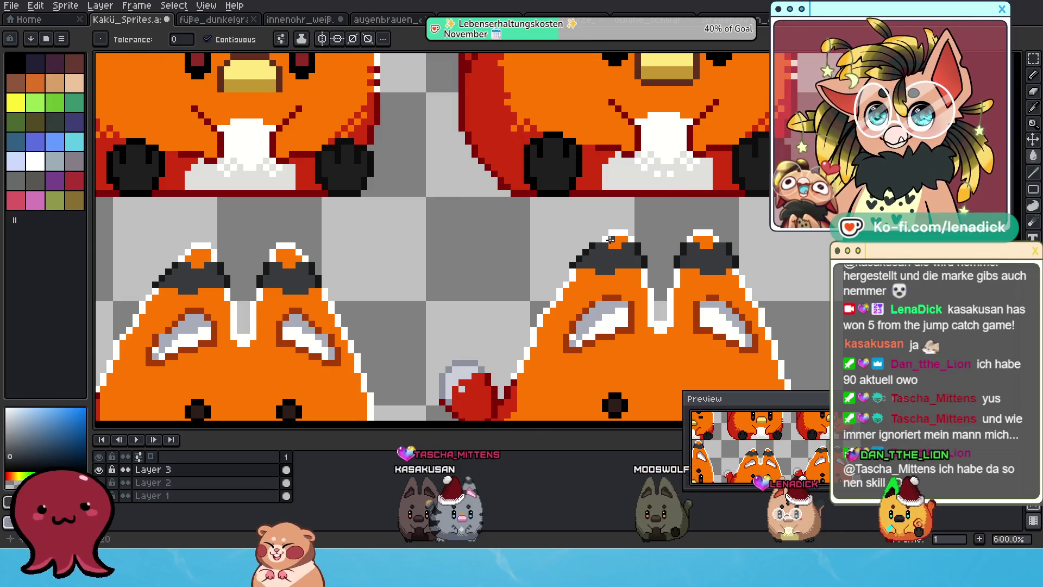
scroll(704, 244, "up", 1)
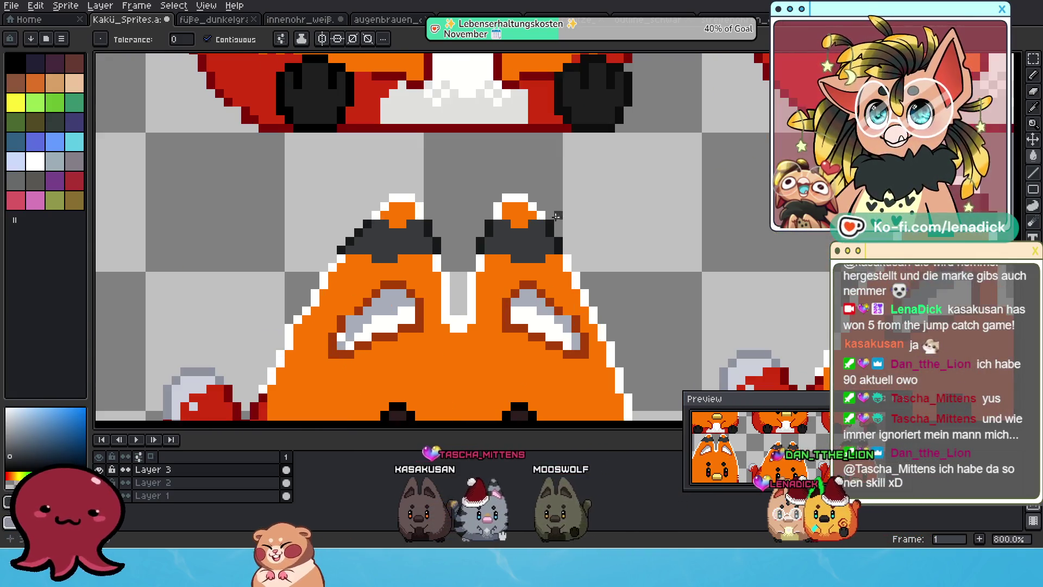
scroll(262, 234, "up", 3)
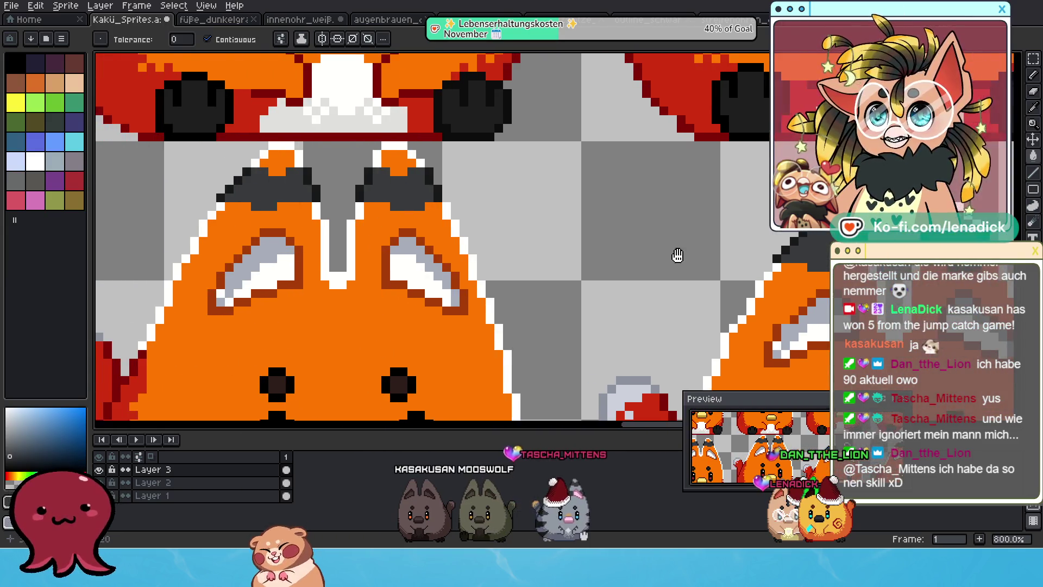
scroll(554, 260, "up", 3)
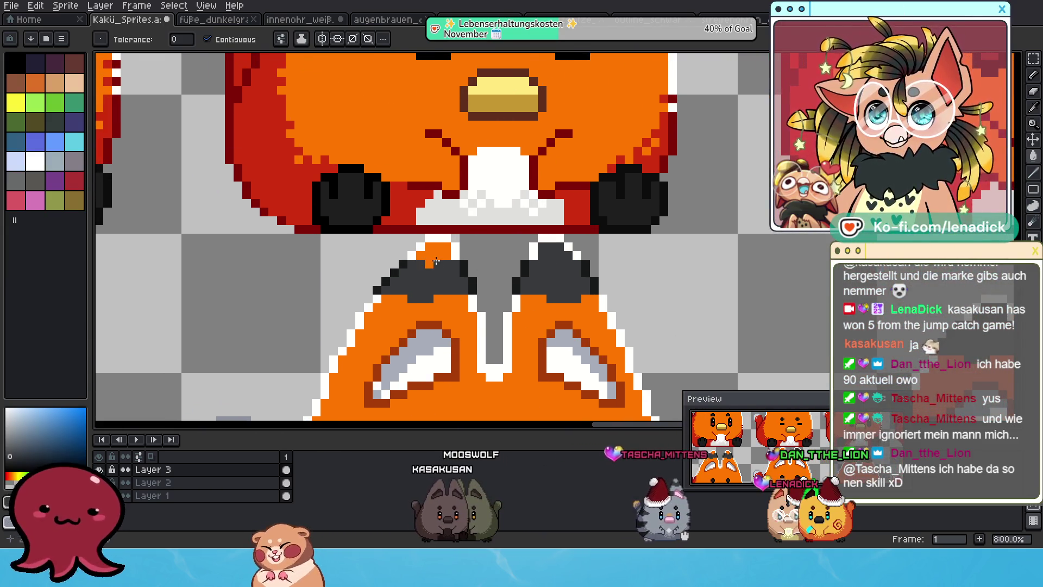
scroll(319, 263, "up", 2)
scroll(534, 250, "down", 3)
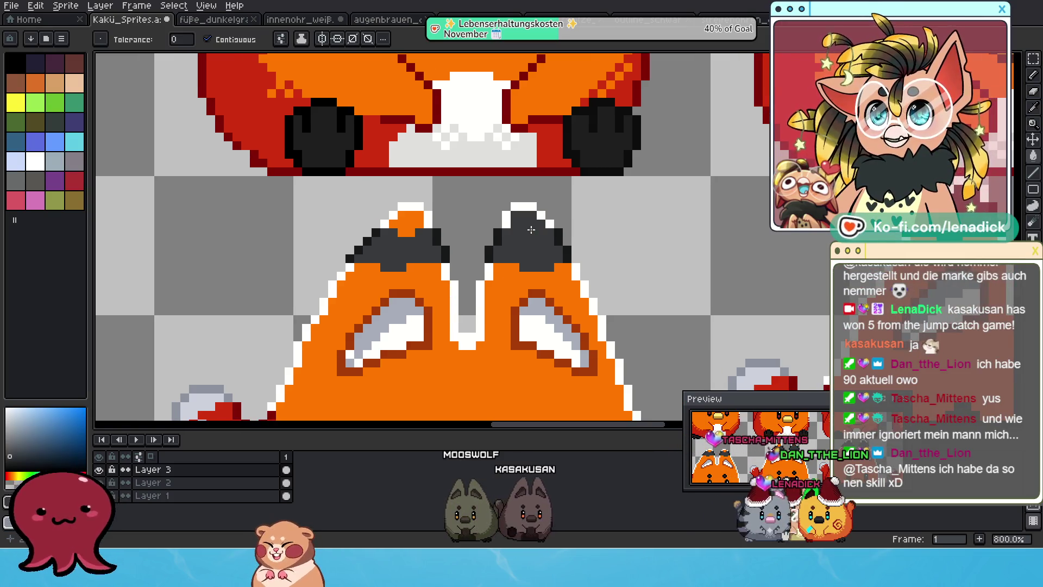
scroll(275, 233, "down", 3)
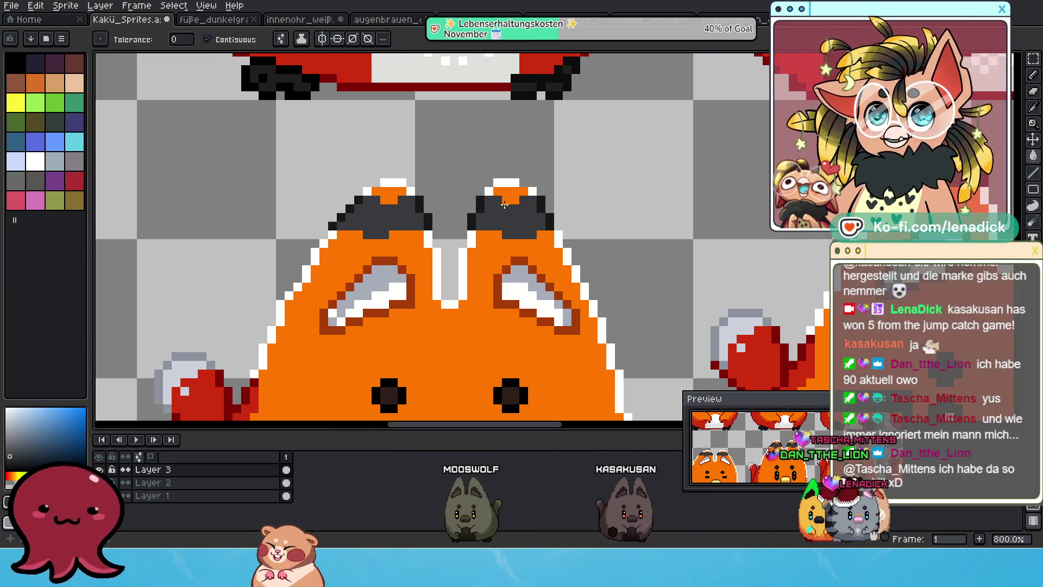
scroll(393, 197, "down", 3)
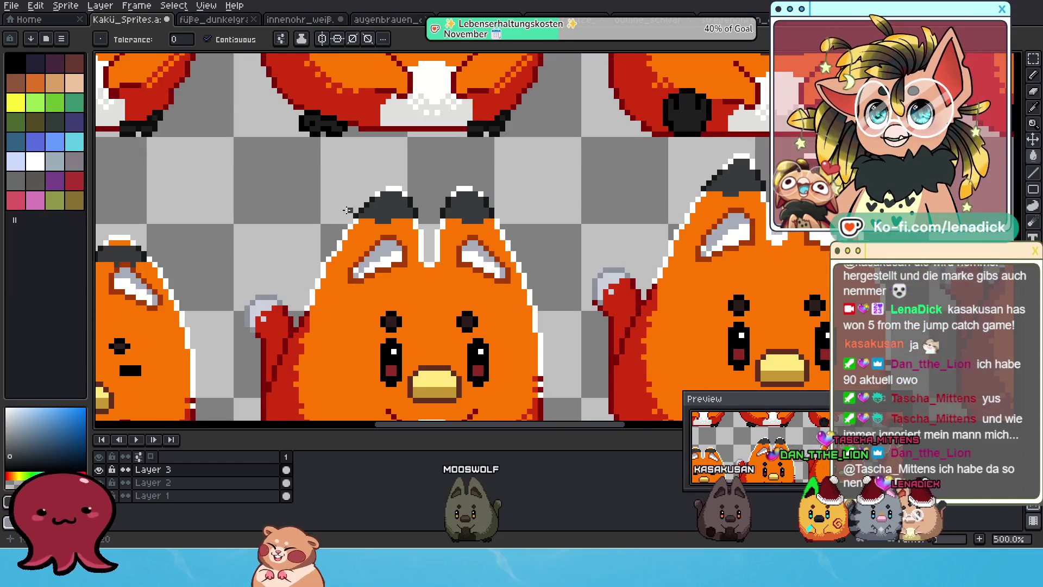
scroll(423, 193, "up", 1)
scroll(423, 192, "up", 1)
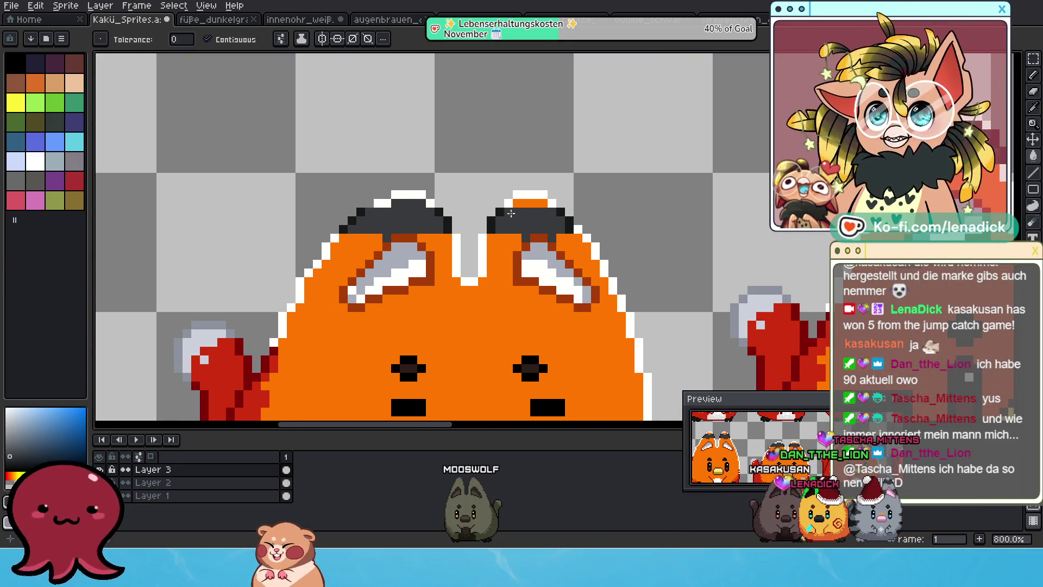
scroll(539, 207, "down", 2)
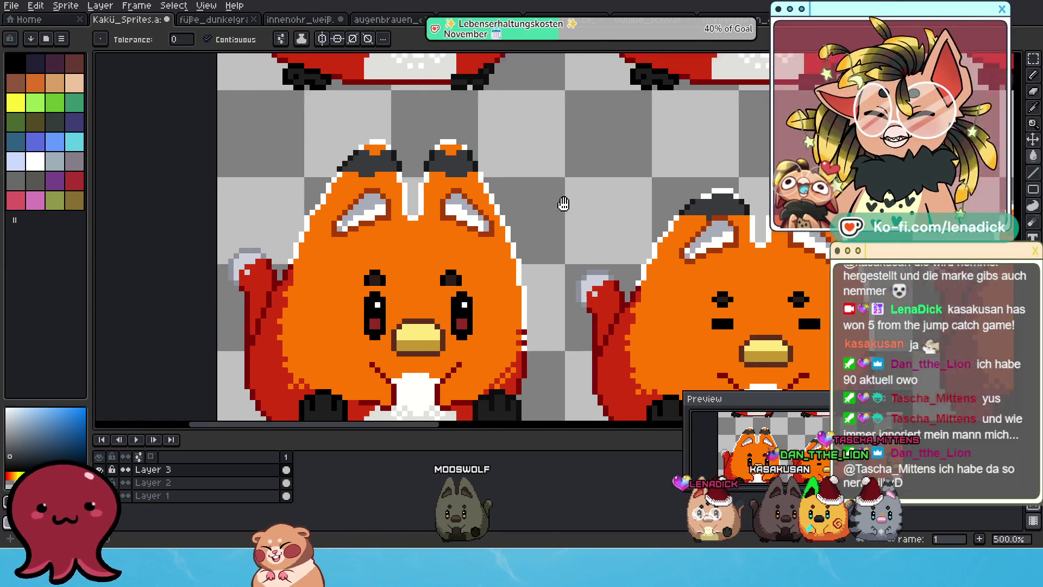
scroll(563, 204, "up", 2)
left_click(460, 168)
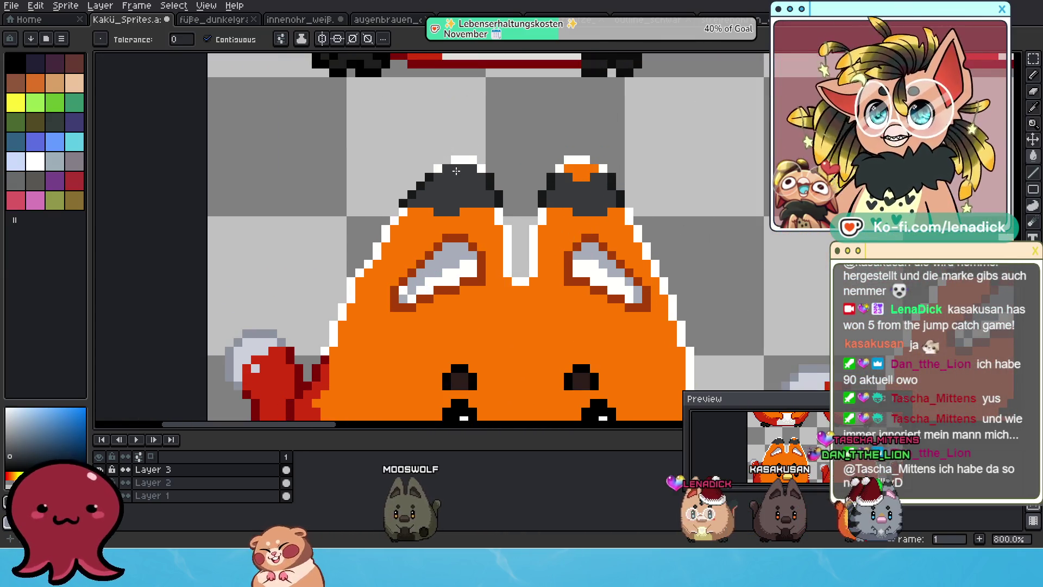
key("ctrl+z")
scroll(583, 177, "down", 3)
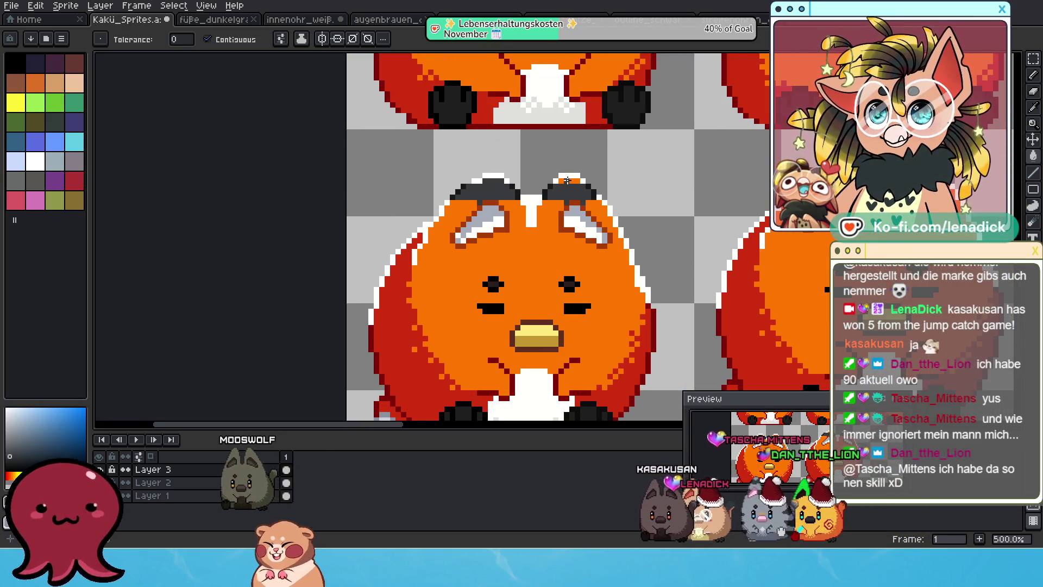
scroll(567, 180, "down", 2)
scroll(640, 236, "up", 4)
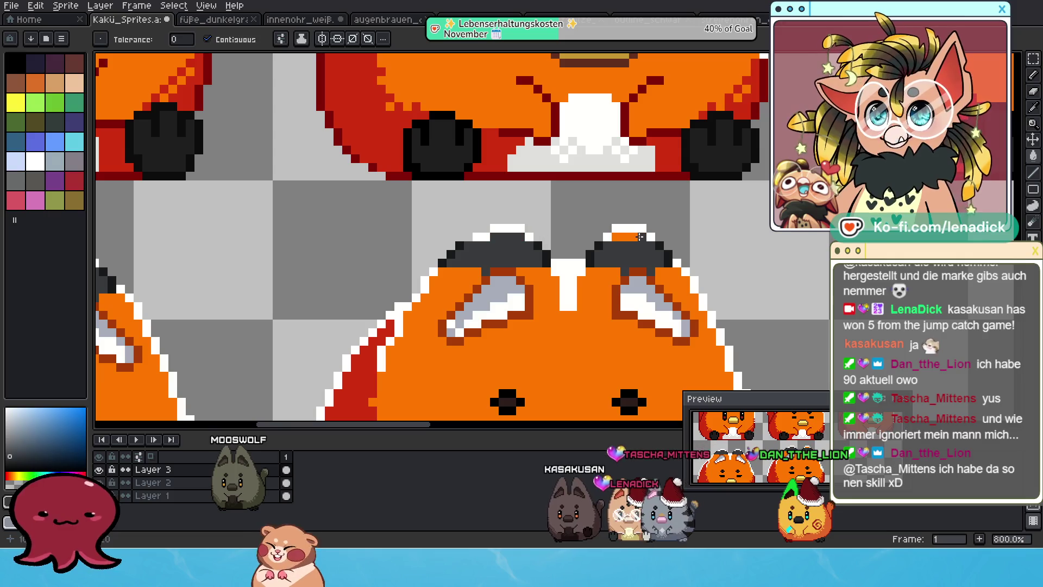
scroll(663, 226, "down", 5)
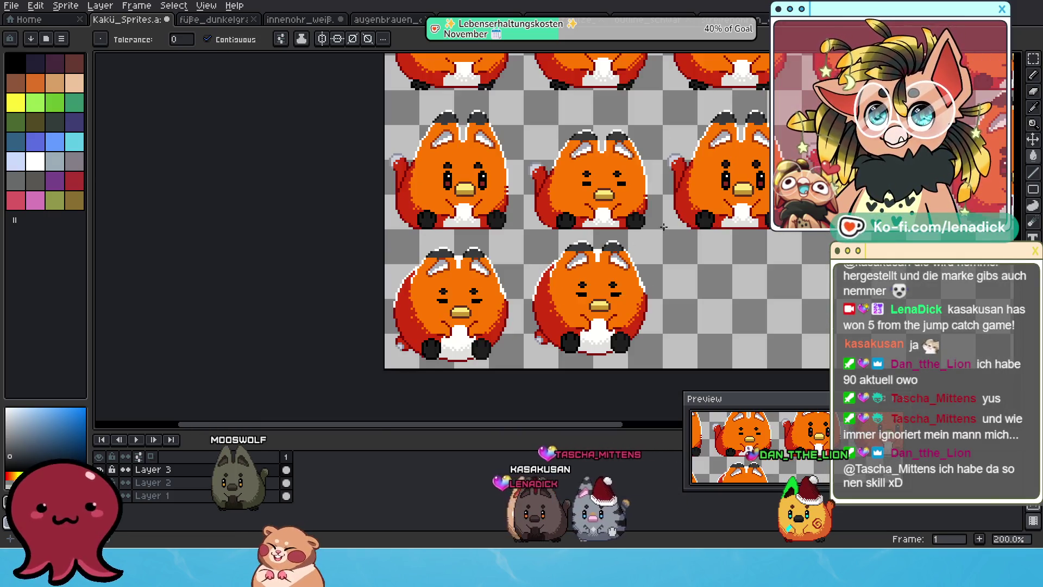
scroll(589, 248, "up", 4)
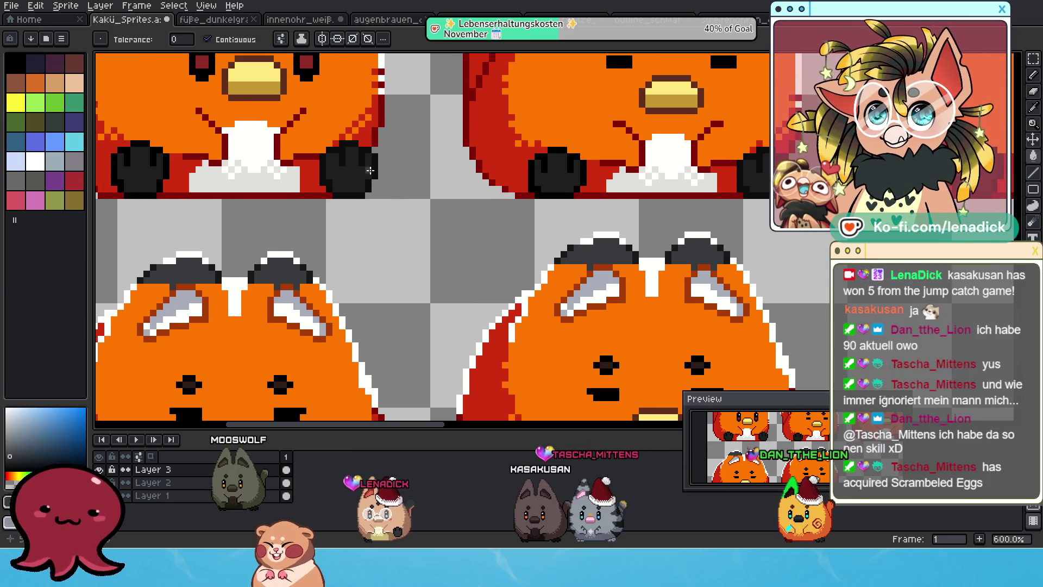
left_click_drag(494, 228, 534, 234)
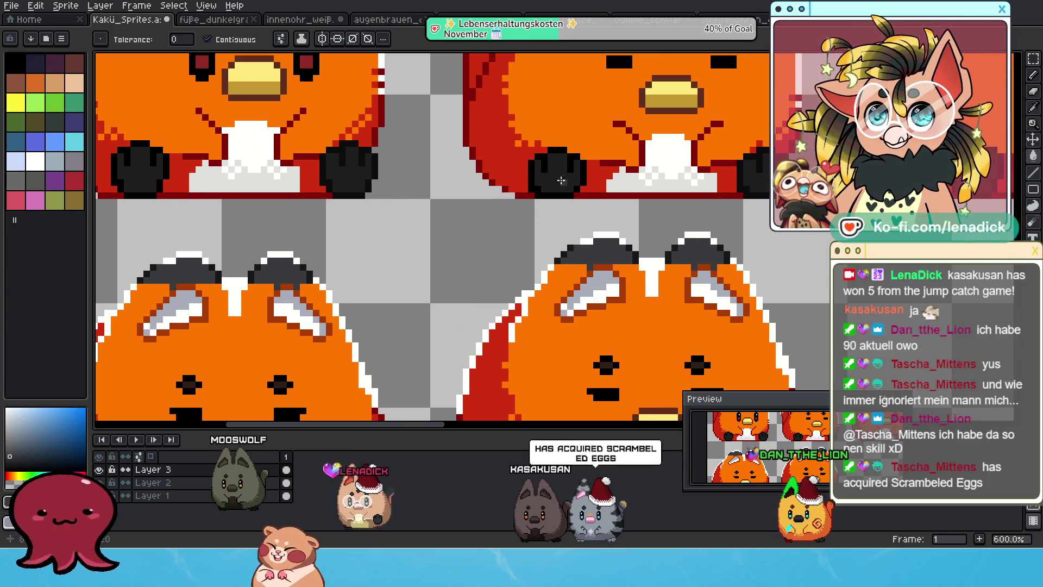
left_click(301, 38)
left_click(278, 40)
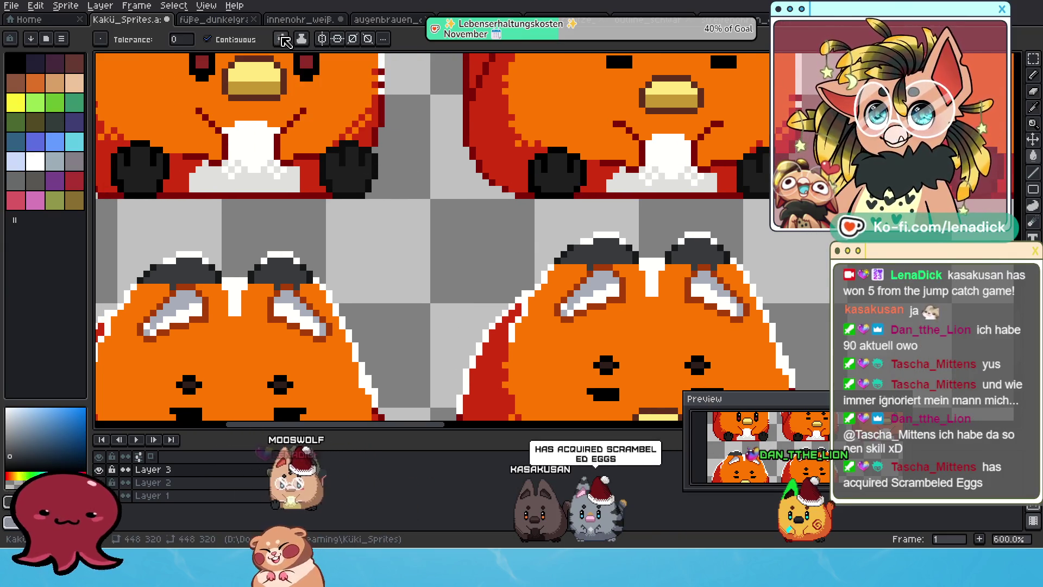
left_click(280, 39)
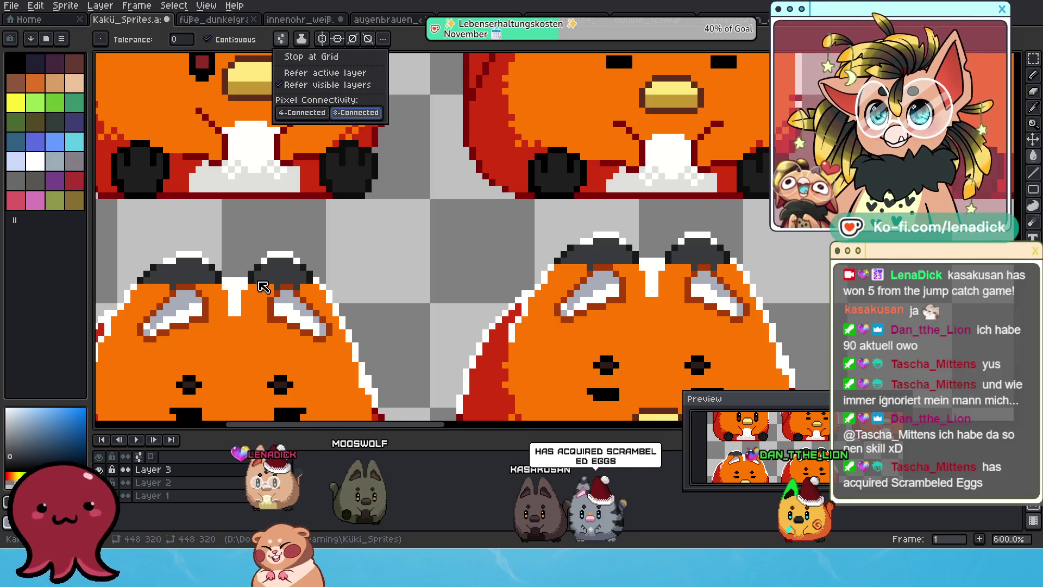
left_click(263, 287)
left_click(281, 253)
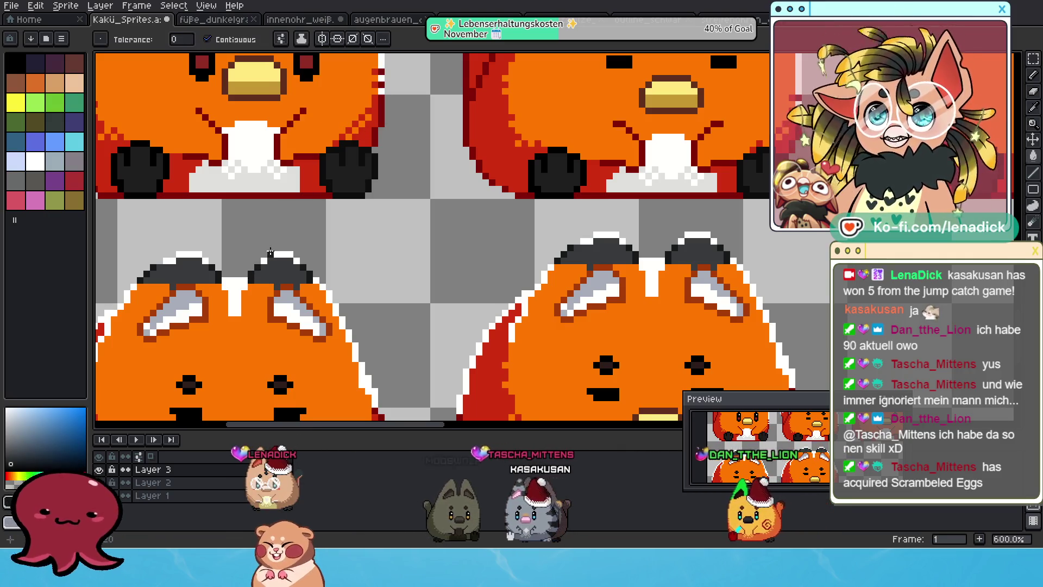
left_click(187, 255)
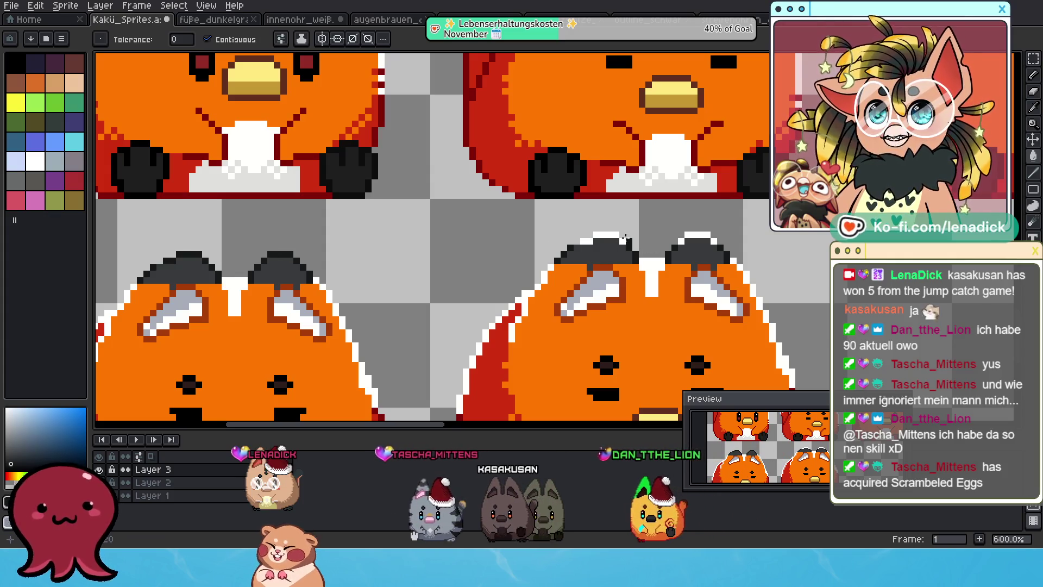
scroll(621, 246, "down", 4)
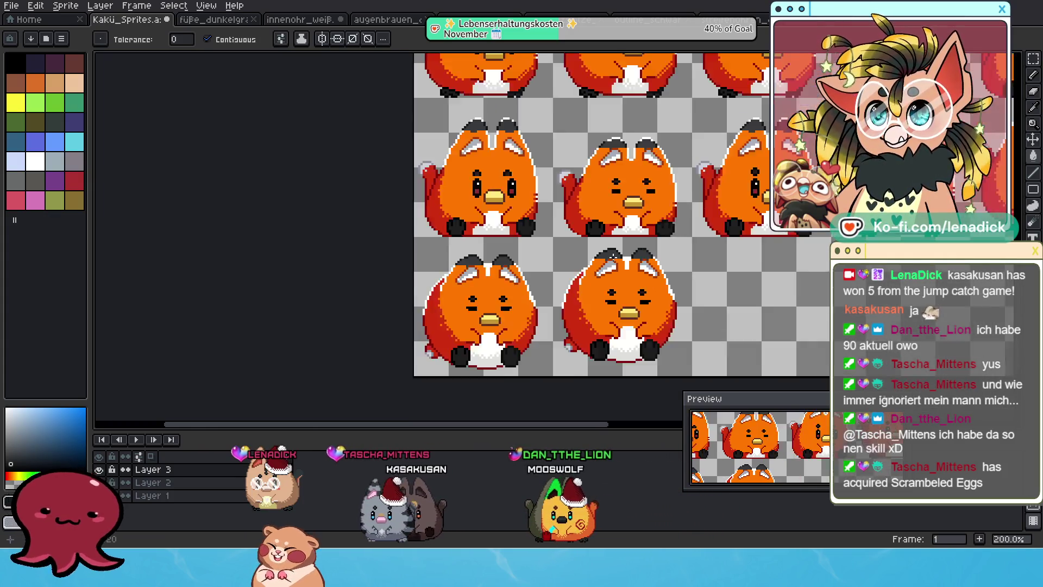
scroll(569, 180, "up", 3)
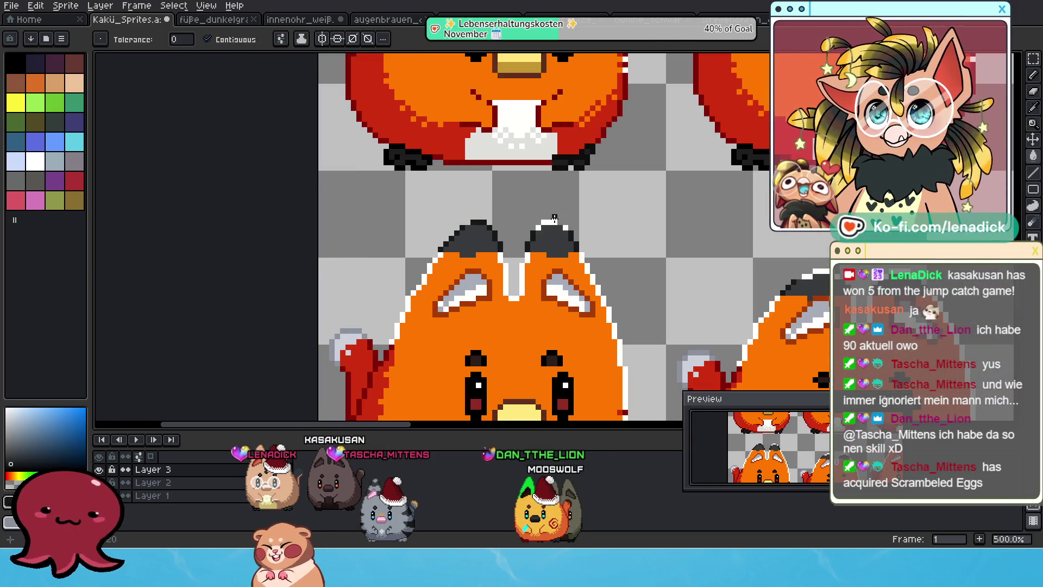
scroll(529, 247, "right", 5)
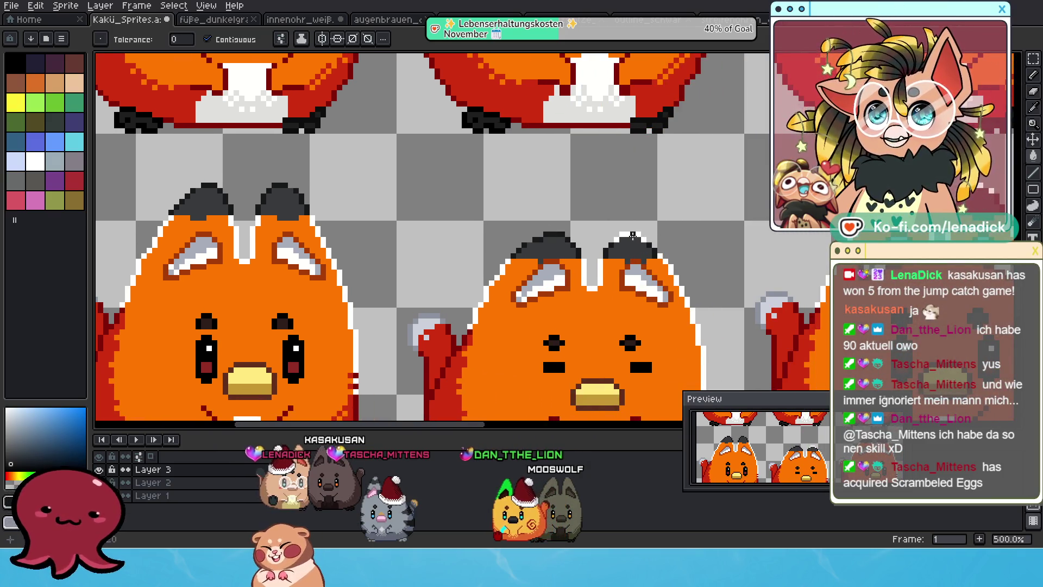
scroll(526, 321, "up", 2)
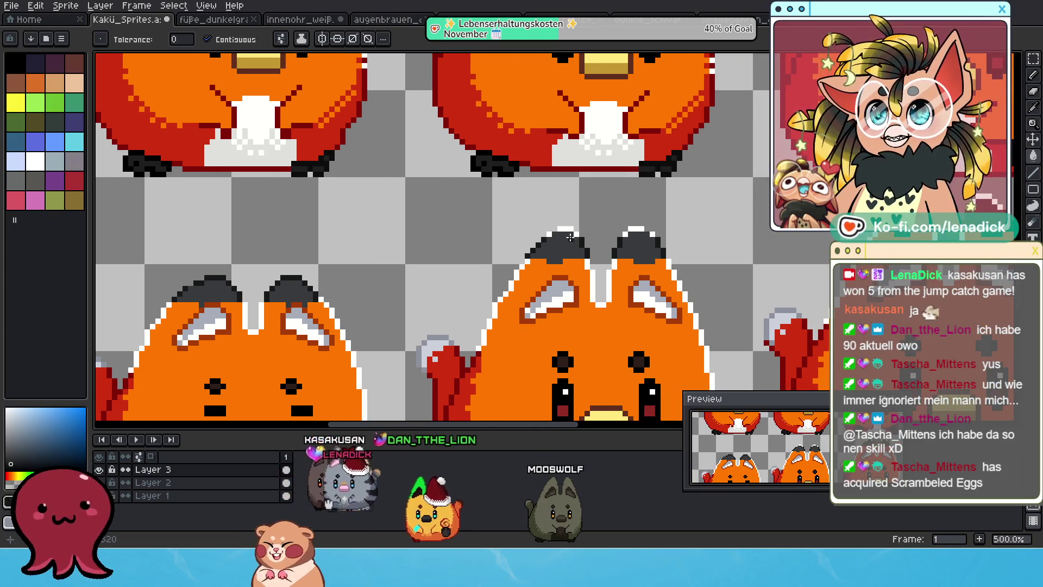
left_click(646, 229)
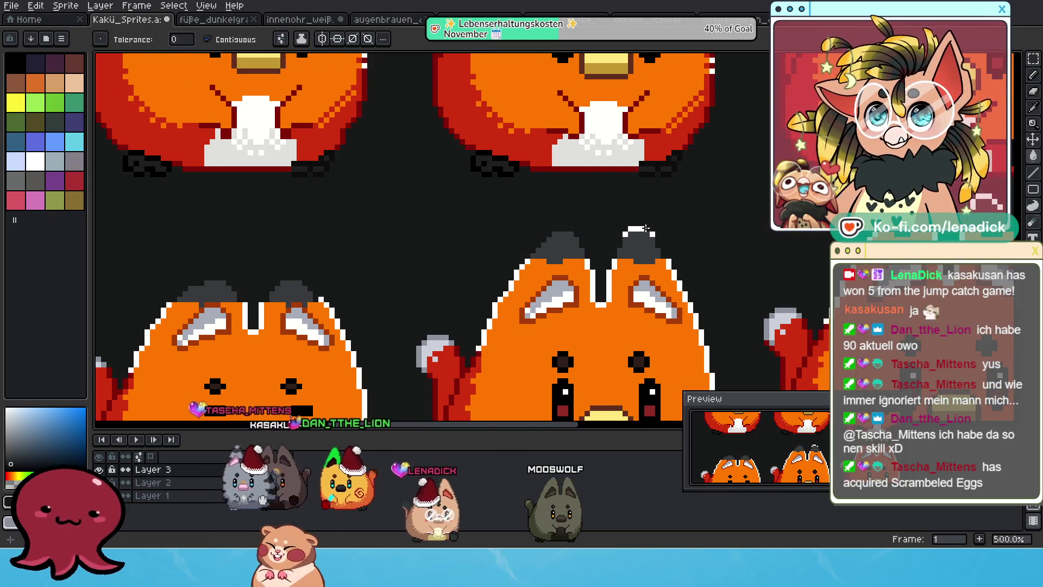
key("ctrl+z")
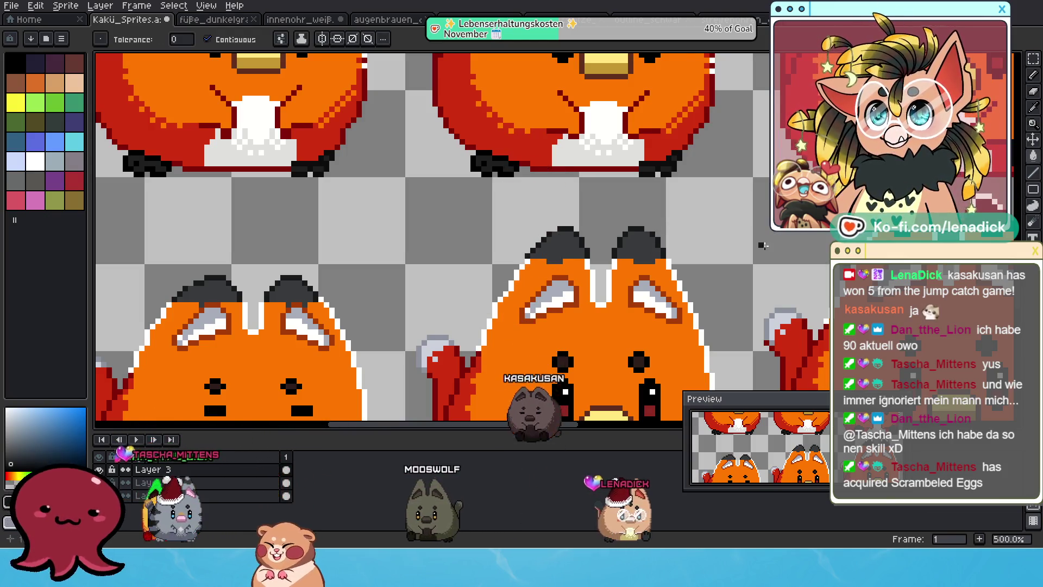
scroll(391, 291, "up", 1)
scroll(465, 259, "up", 1)
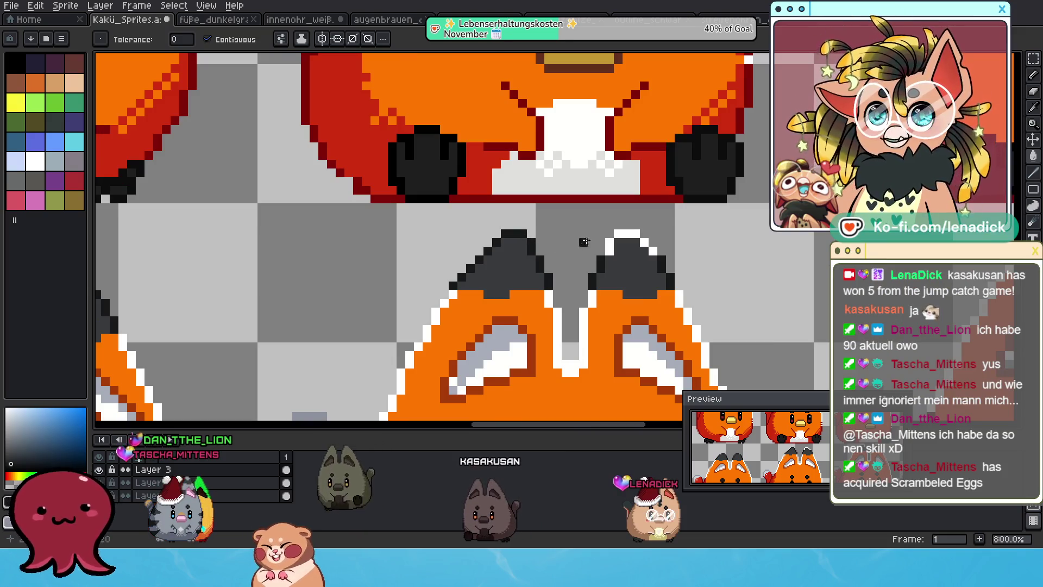
left_click_drag(784, 284, 746, 293)
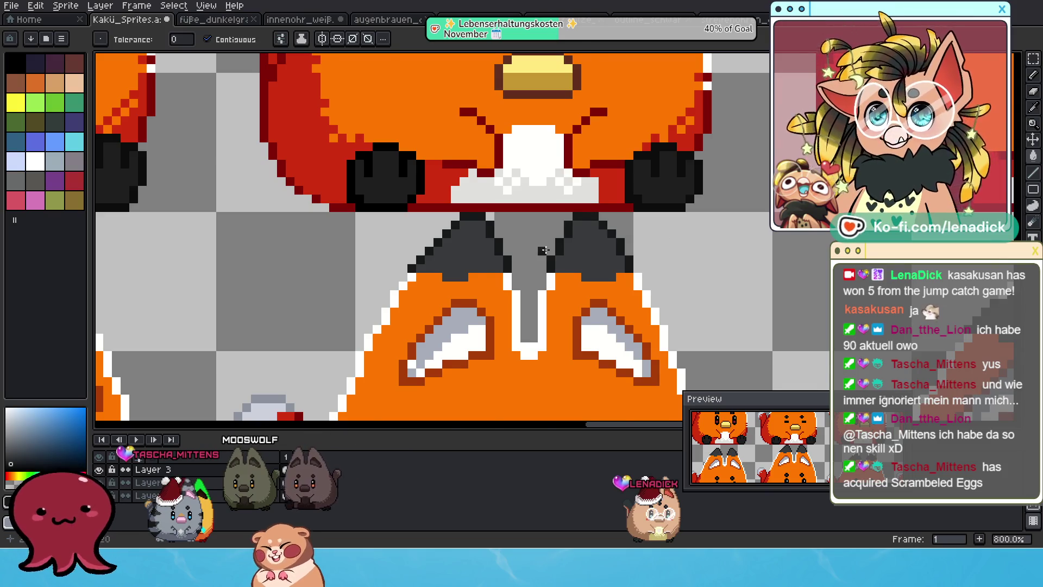
scroll(543, 250, "down", 2)
scroll(689, 272, "up", 1)
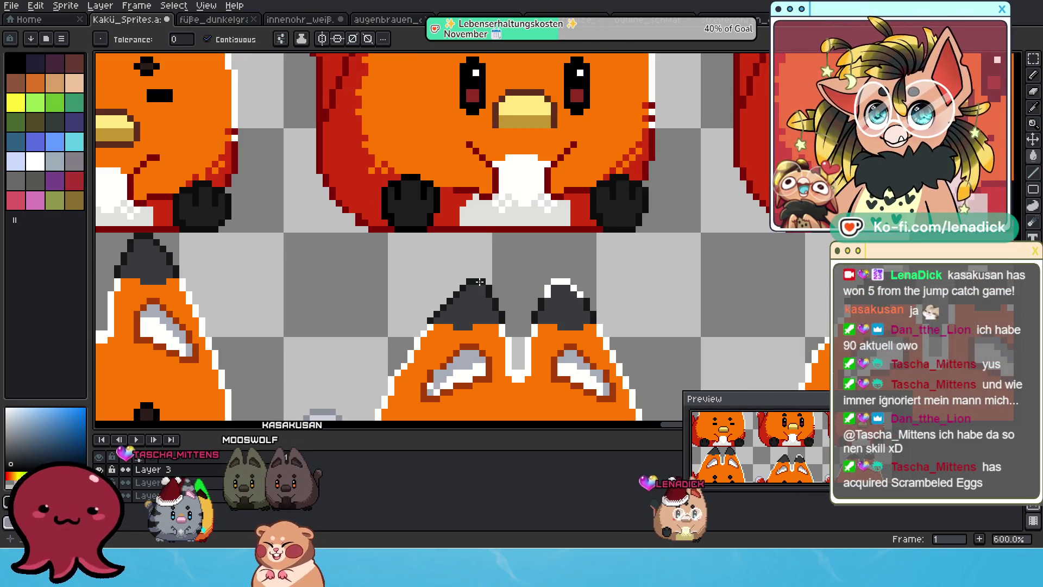
left_click_drag(516, 282, 562, 256)
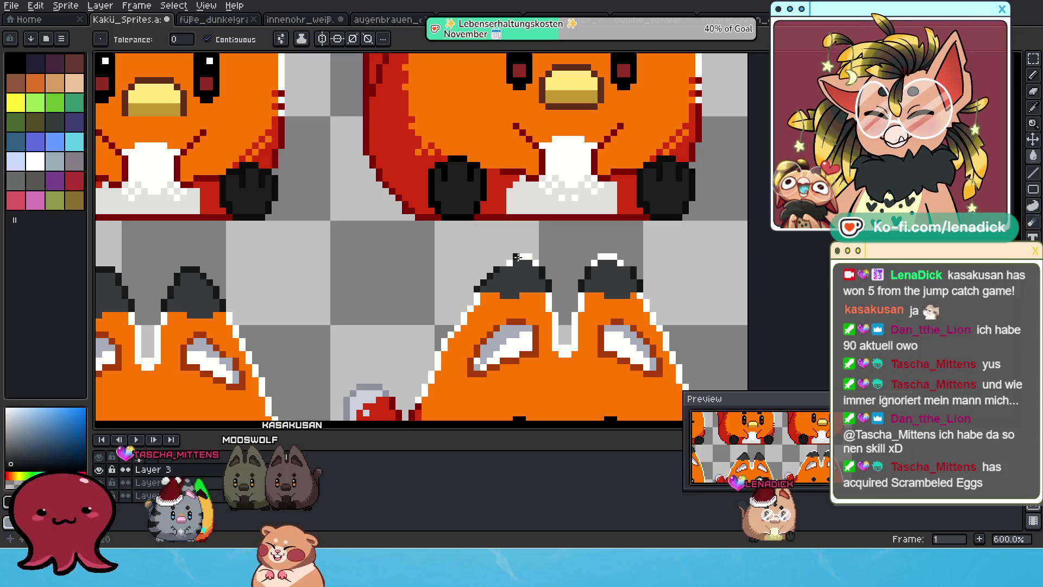
left_click(617, 269)
key("v")
key("g")
key("ctrl+z")
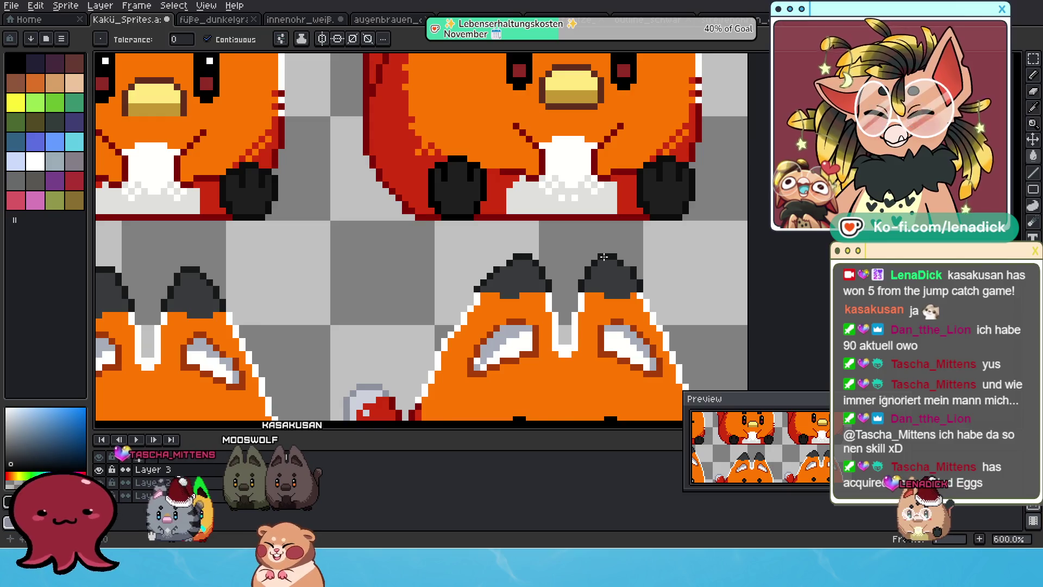
scroll(603, 257, "down", 5)
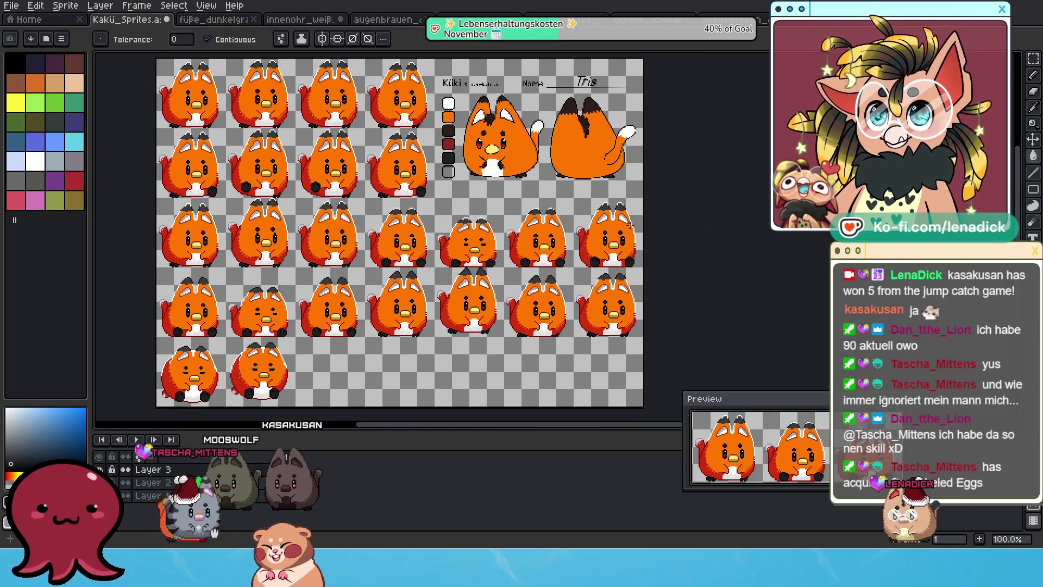
scroll(609, 264, "up", 5)
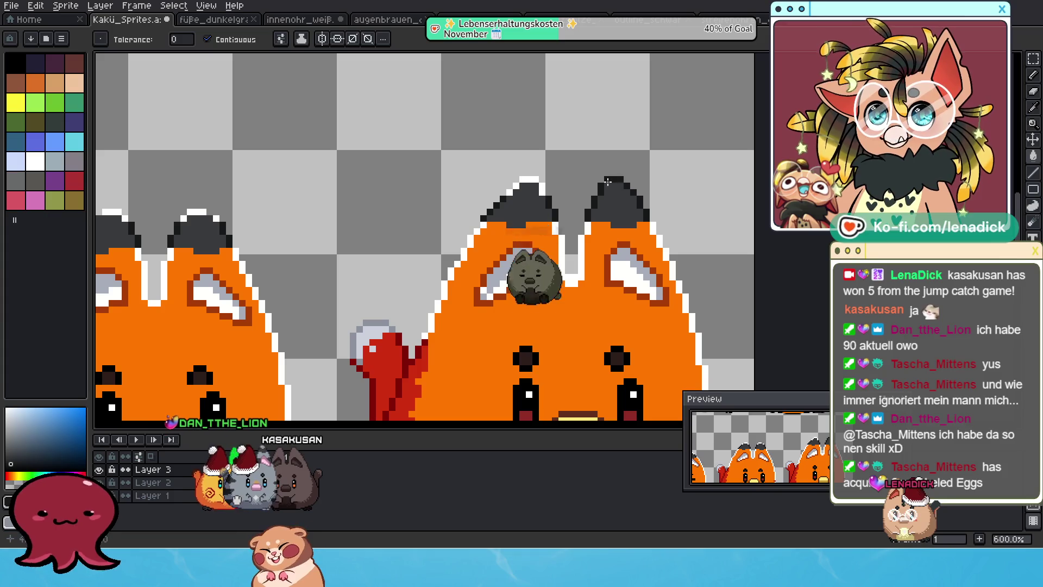
scroll(598, 210, "left", 5)
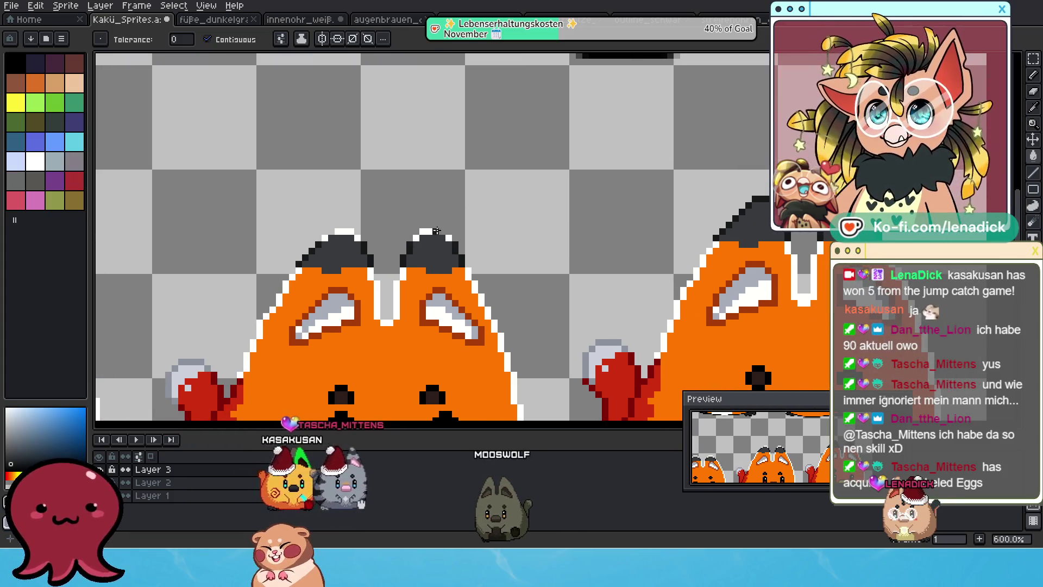
scroll(449, 239, "left", 5)
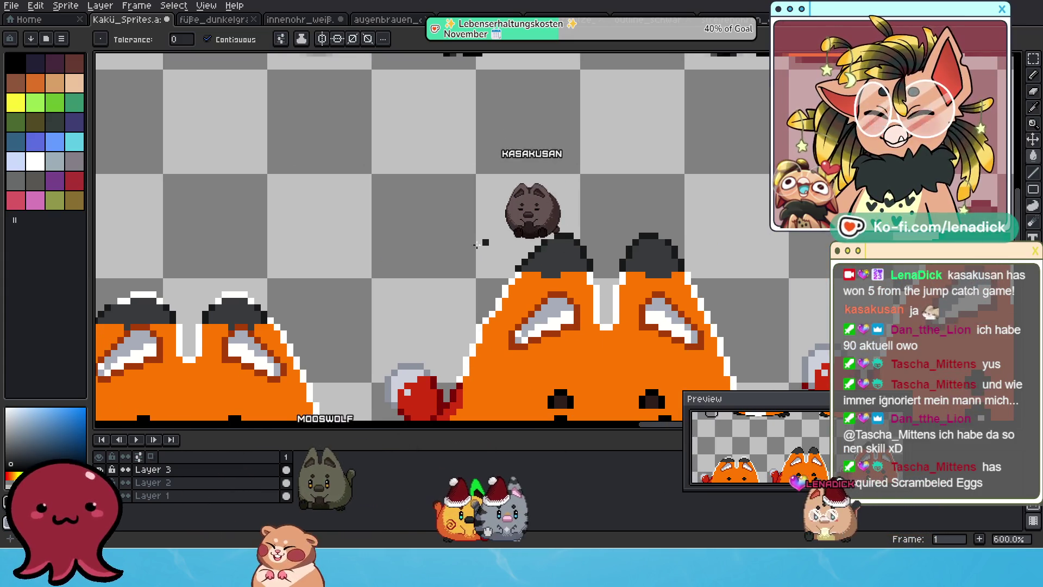
scroll(559, 267, "up", 2)
scroll(559, 267, "right", 2)
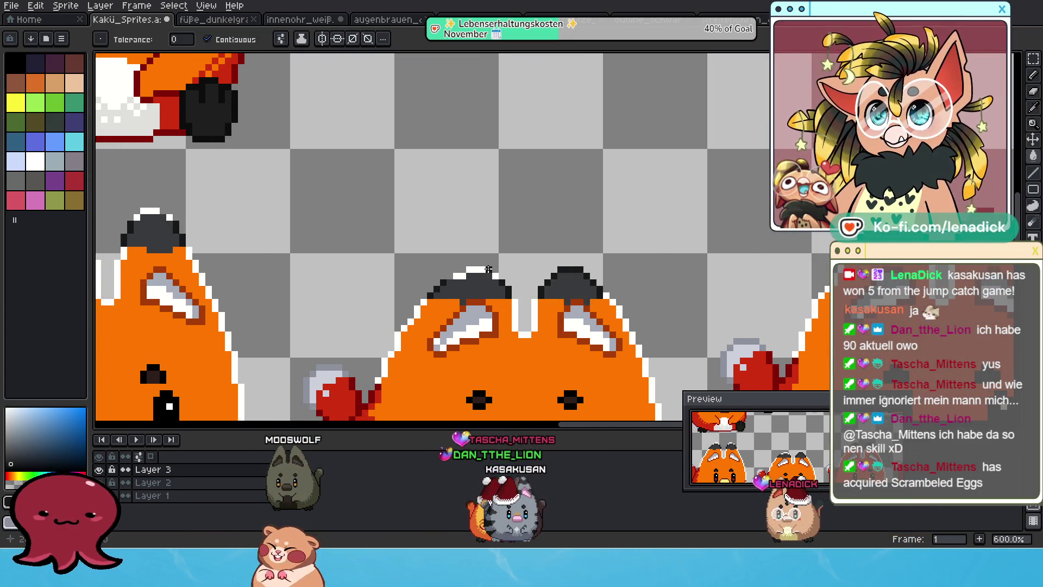
scroll(725, 244, "down", 4)
scroll(725, 244, "right", 2)
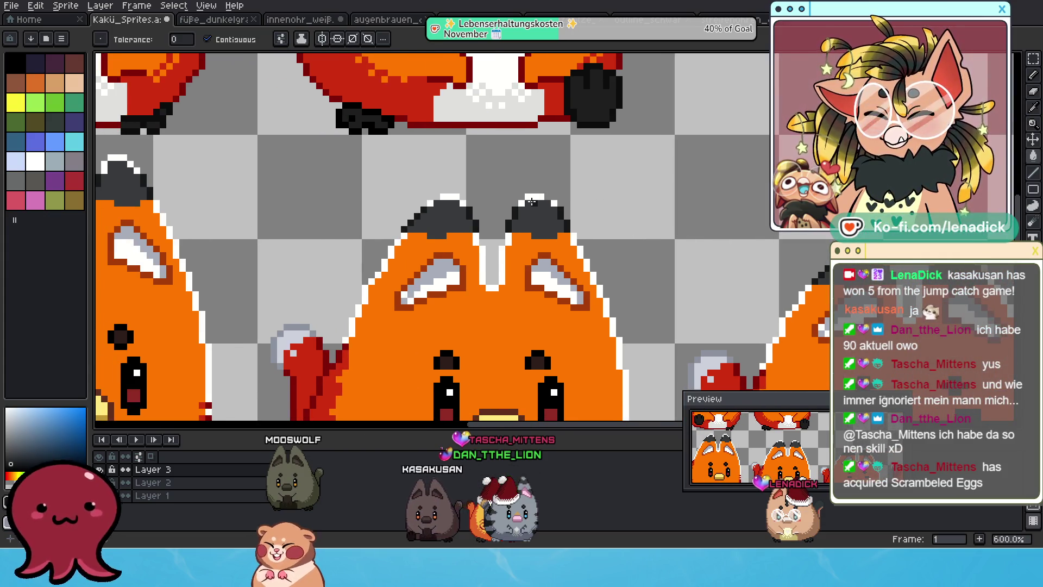
left_click_drag(351, 195, 615, 276)
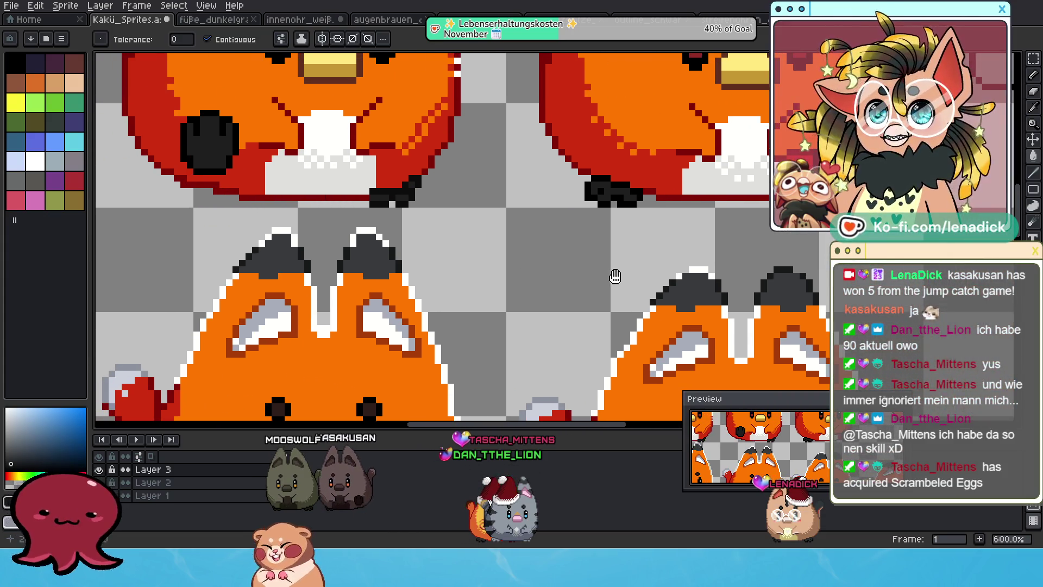
mouse_move(679, 277)
left_mouse_down()
mouse_move(459, 217)
mouse_move(545, 214)
mouse_move(554, 228)
left_mouse_up()
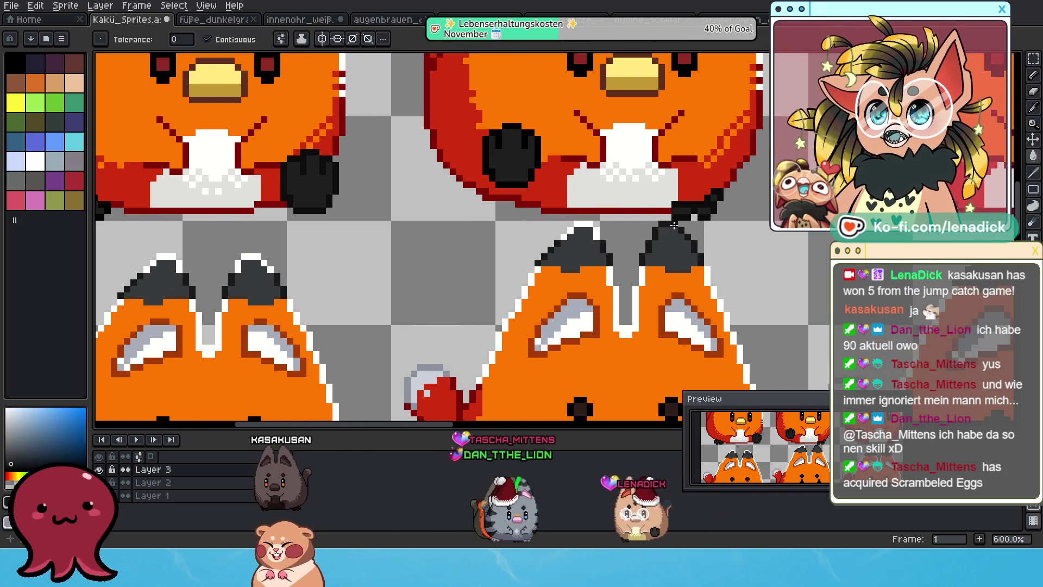
left_click_drag(378, 203, 649, 235)
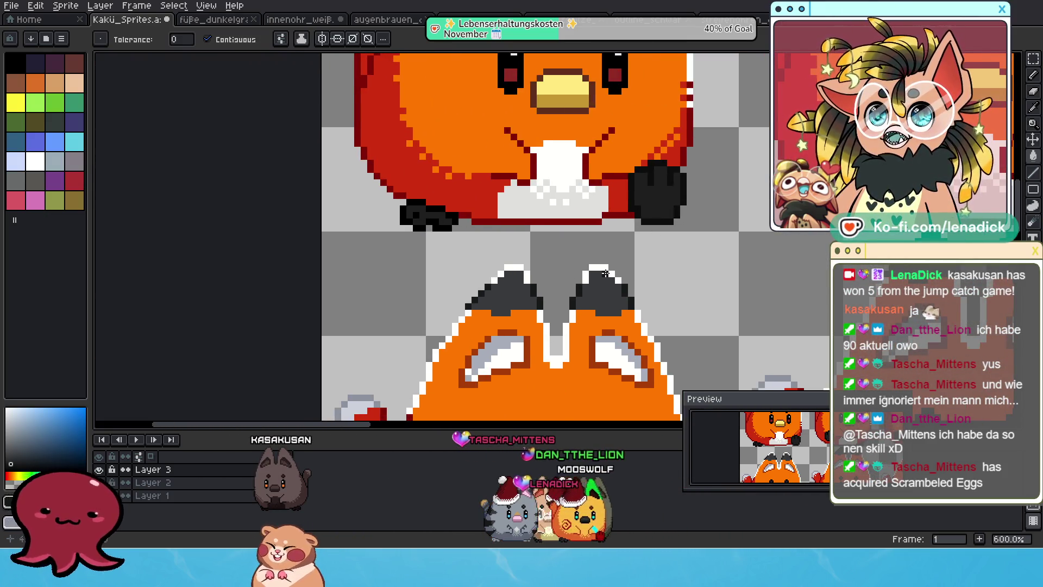
scroll(605, 269, "down", 3)
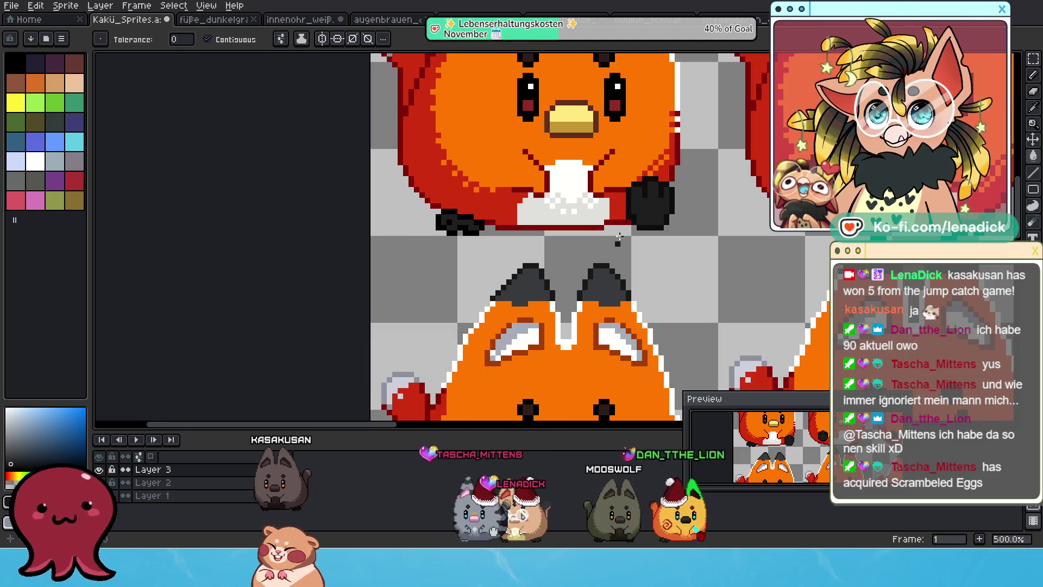
scroll(634, 361, "down", 1)
scroll(634, 360, "up", 1)
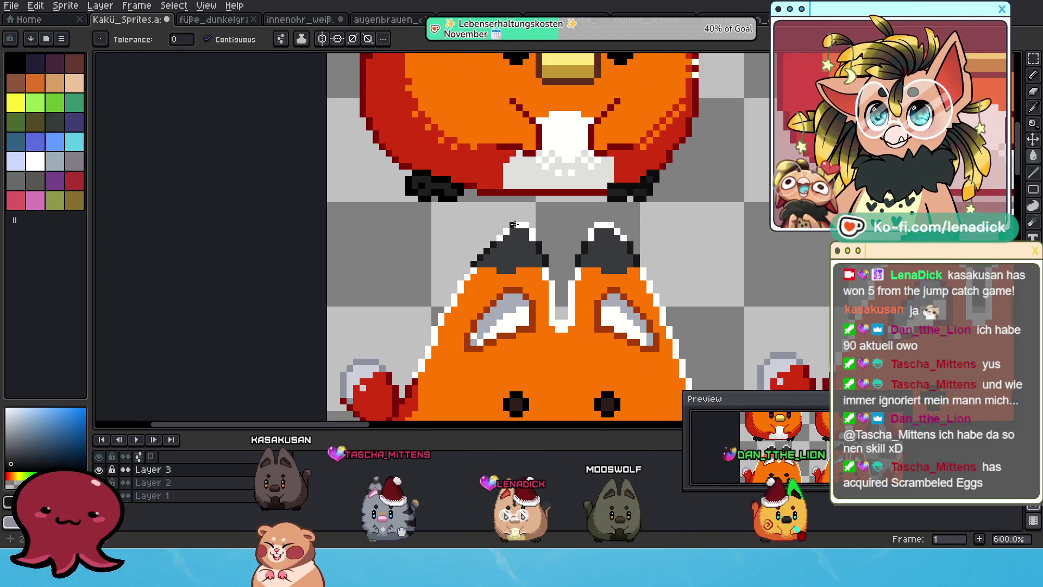
scroll(699, 244, "down", 1)
scroll(425, 268, "up", 1)
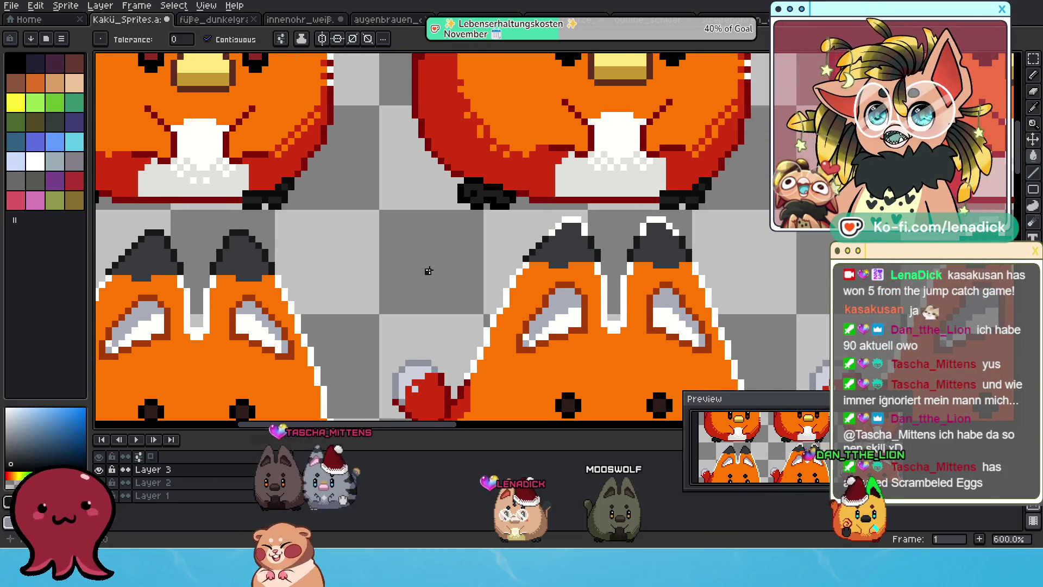
scroll(664, 219, "down", 1)
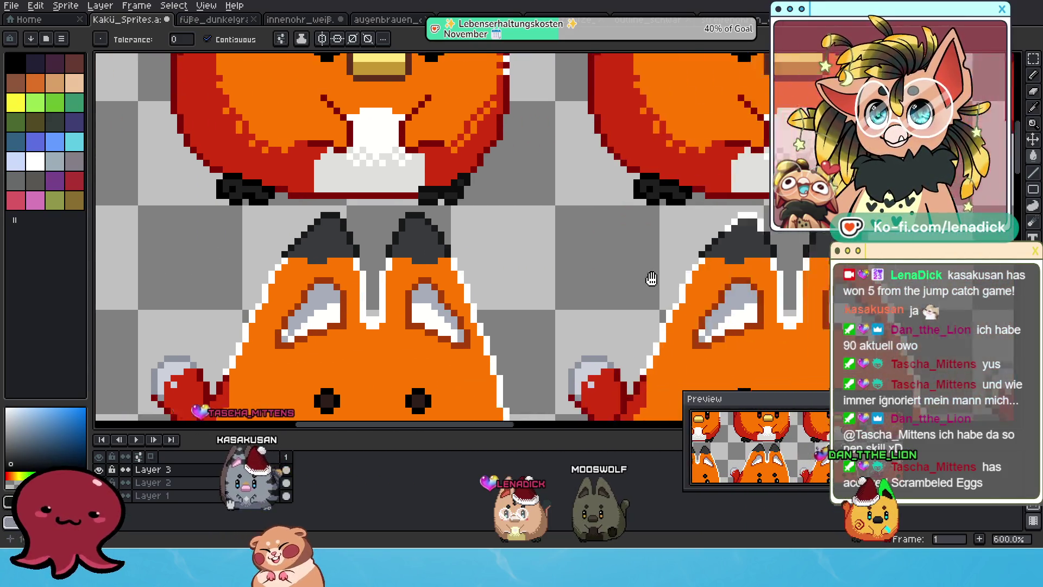
scroll(631, 254, "up", 1)
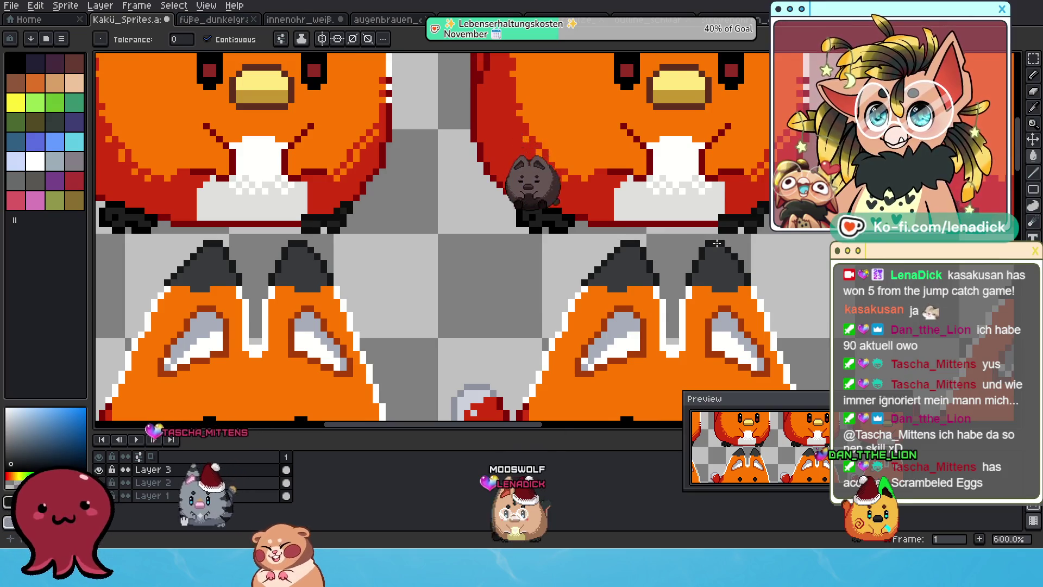
scroll(630, 239, "down", 1)
scroll(633, 223, "up", 1)
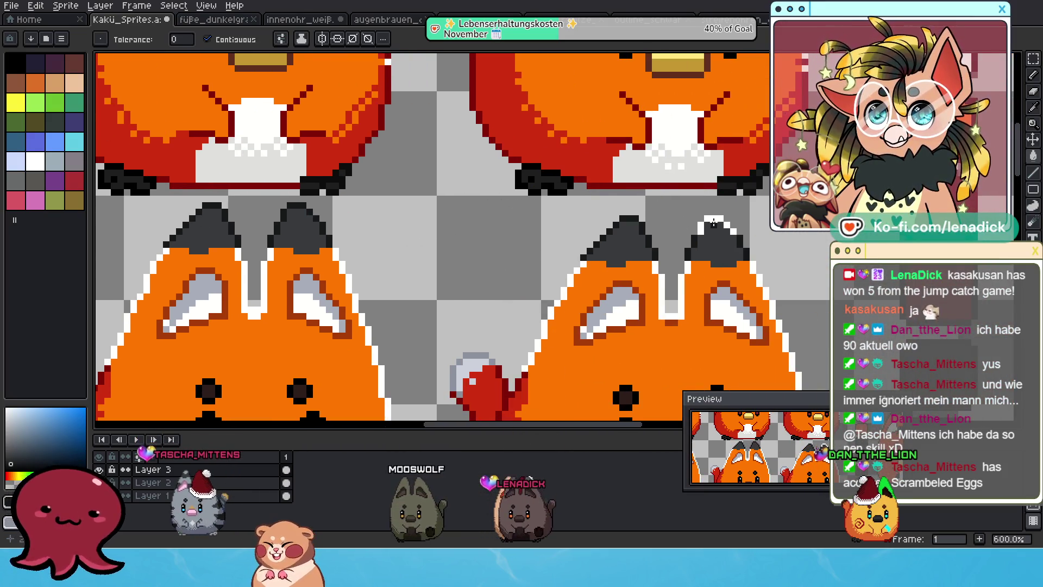
mouse_move(635, 217)
left_mouse_down()
mouse_move(657, 135)
mouse_move(674, 118)
mouse_move(674, 204)
mouse_move(522, 203)
mouse_move(602, 214)
mouse_move(537, 208)
left_mouse_up()
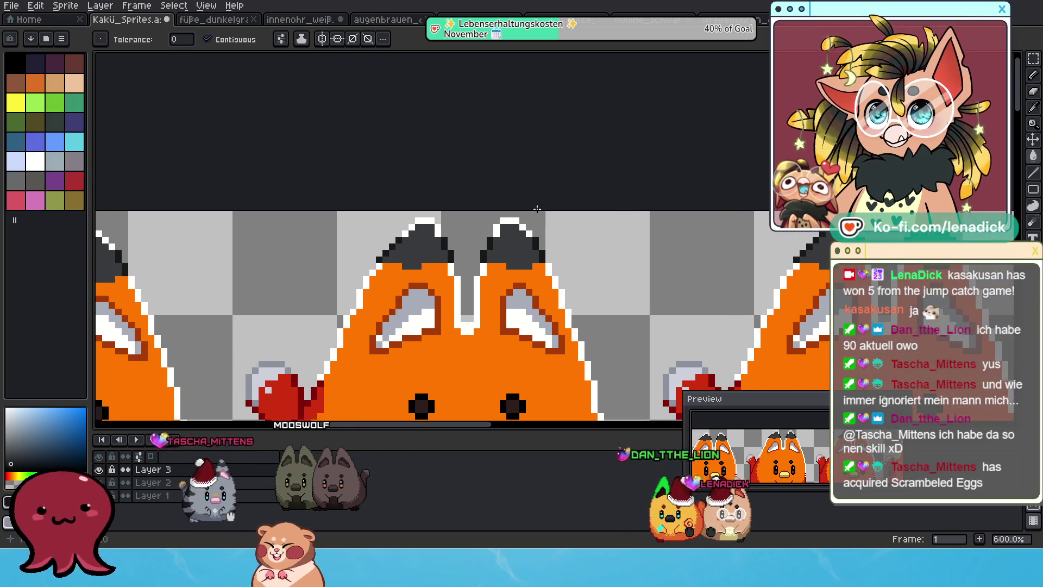
left_click_drag(413, 220, 697, 215)
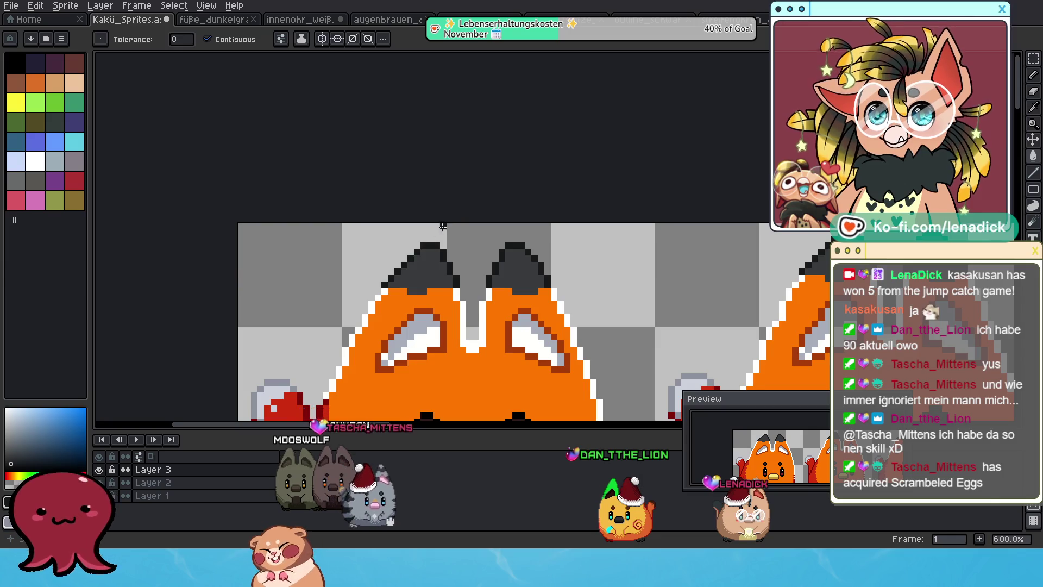
scroll(443, 225, "down", 5)
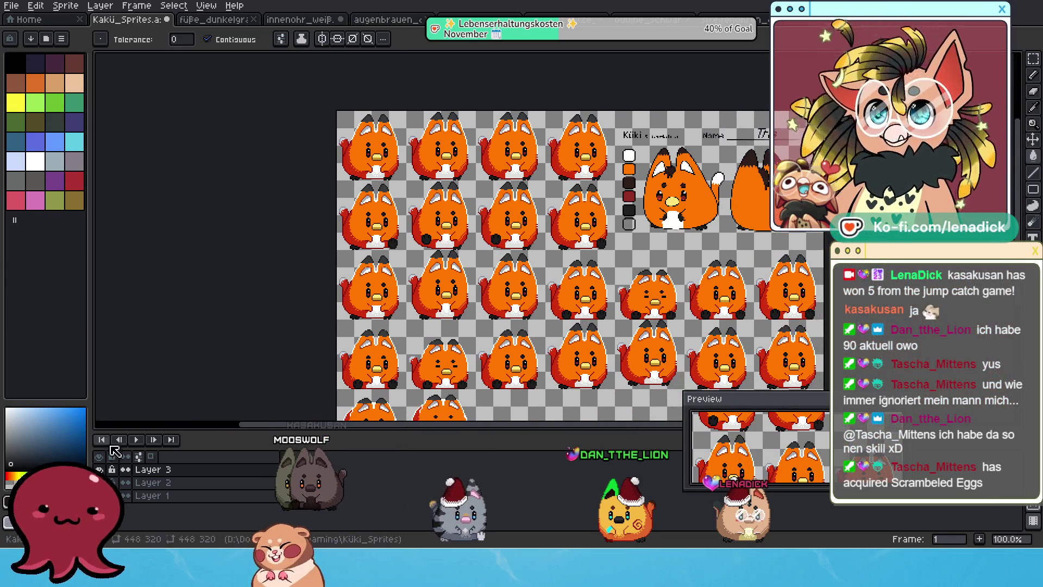
- Hide the reference-sheet and fox-body layers, recentre the ear tips, and open the Export File dialog
left_click(104, 482)
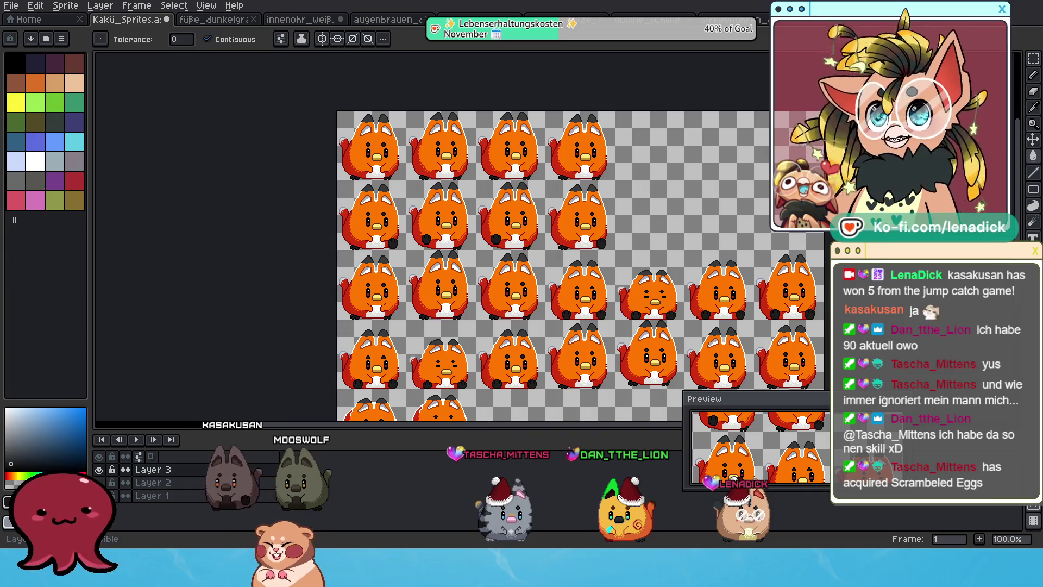
left_click(99, 469)
scroll(489, 349, "down", 2)
scroll(489, 349, "up", 2)
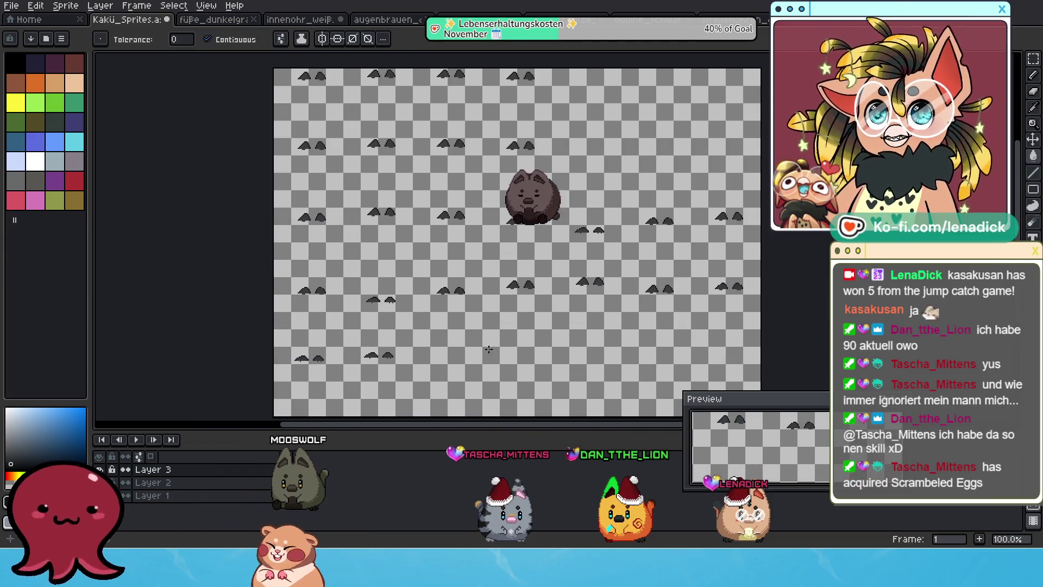
scroll(473, 345, "down", 1)
scroll(472, 345, "up", 1)
scroll(339, 70, "up", 1)
scroll(340, 70, "down", 2)
scroll(348, 81, "up", 1)
left_click_drag(358, 90, 364, 121)
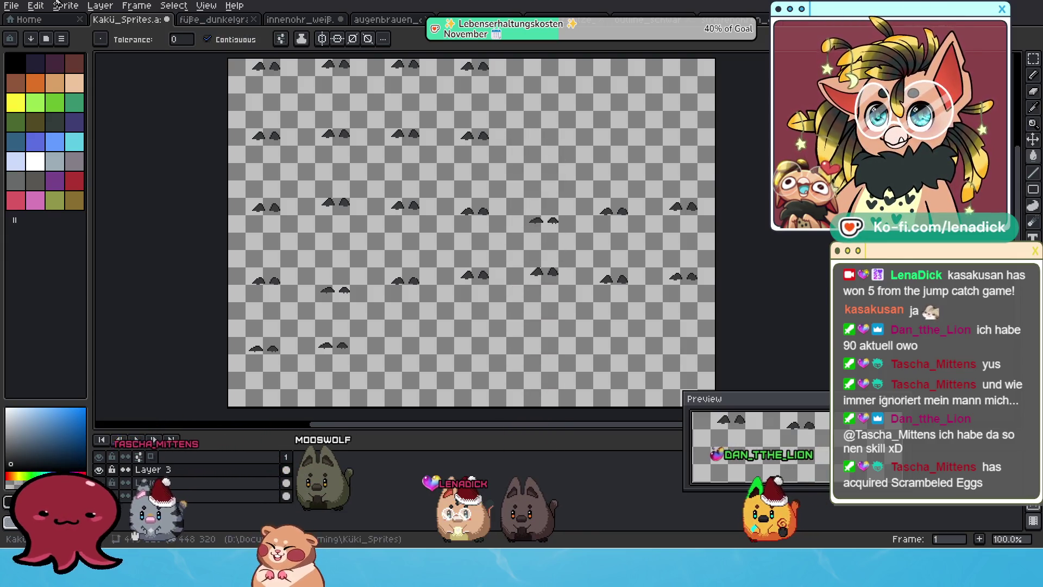
left_click(12, 7)
left_click(22, 88)
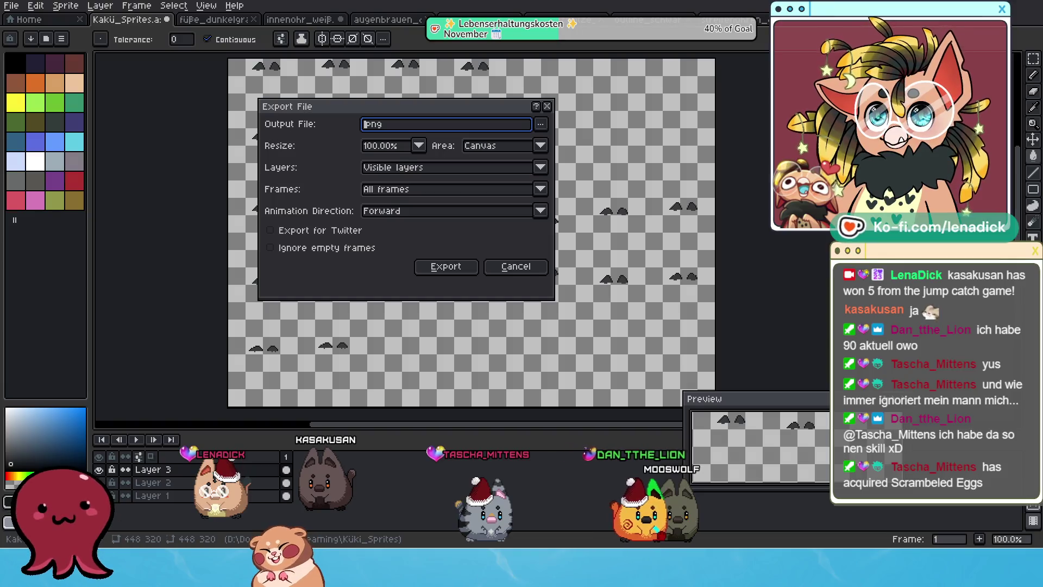
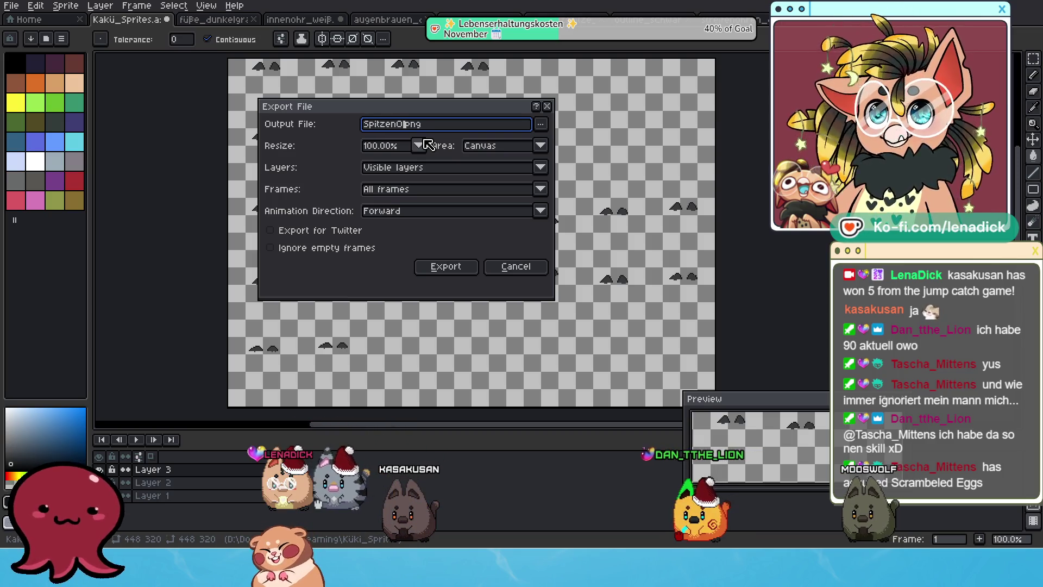
- Export the sheet as spitzenohren_grau.png, fixing the name's capitalisation, and accept the PNG layers warning
type("_grau")
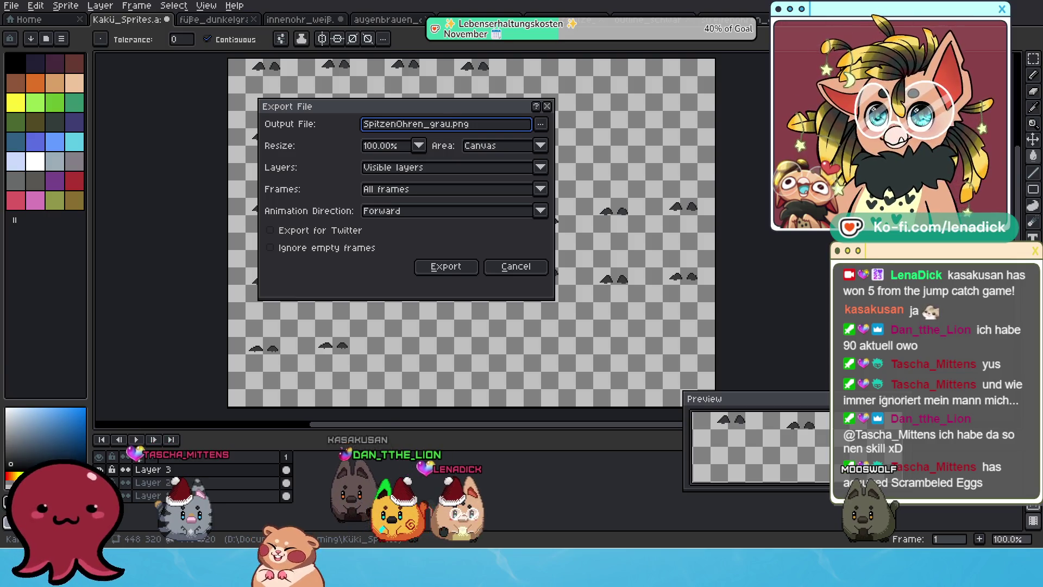
left_click(411, 126)
key("BackSpace")
type("o")
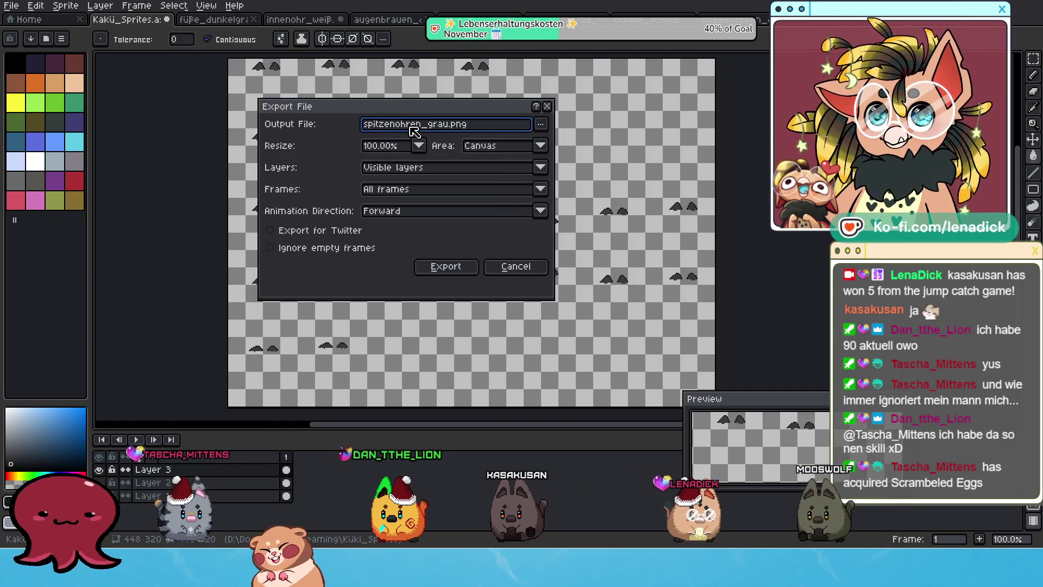
left_click(466, 266)
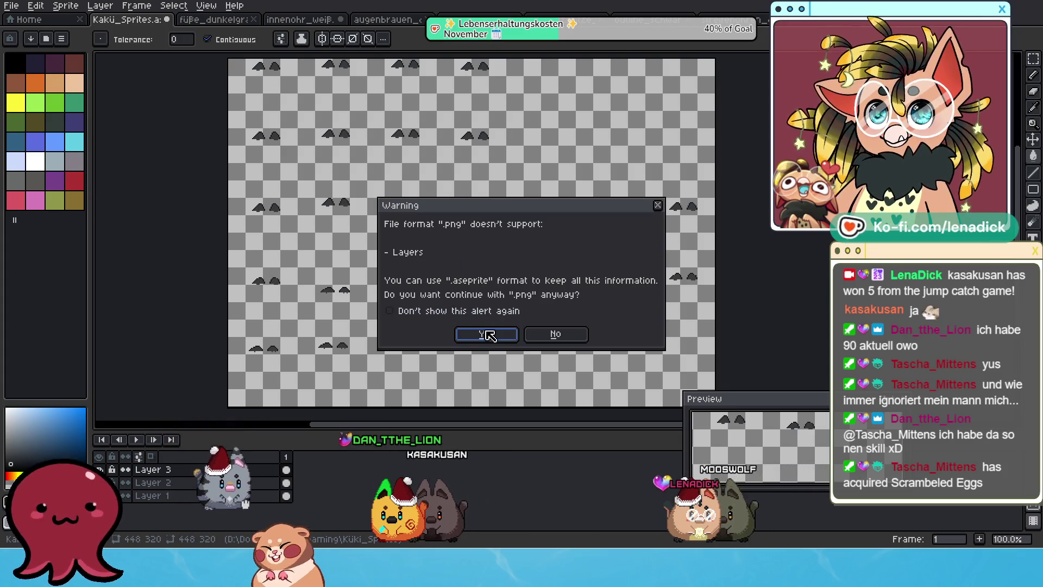
left_click(483, 333)
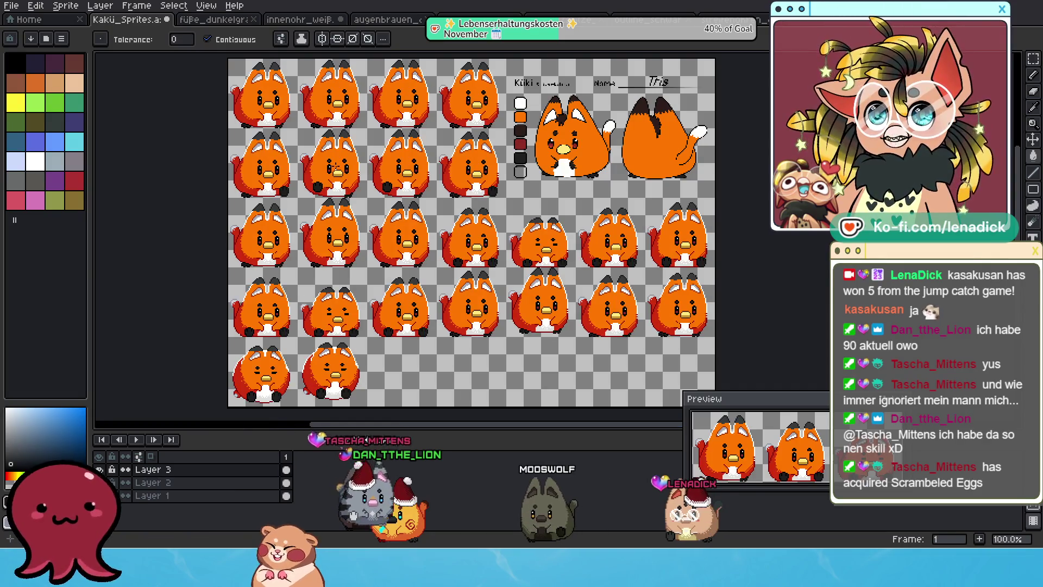
- Eyedrop the dark ear-tip brown and set the Paint Bucket with Contiguous unchecked
scroll(506, 80, "up", 2)
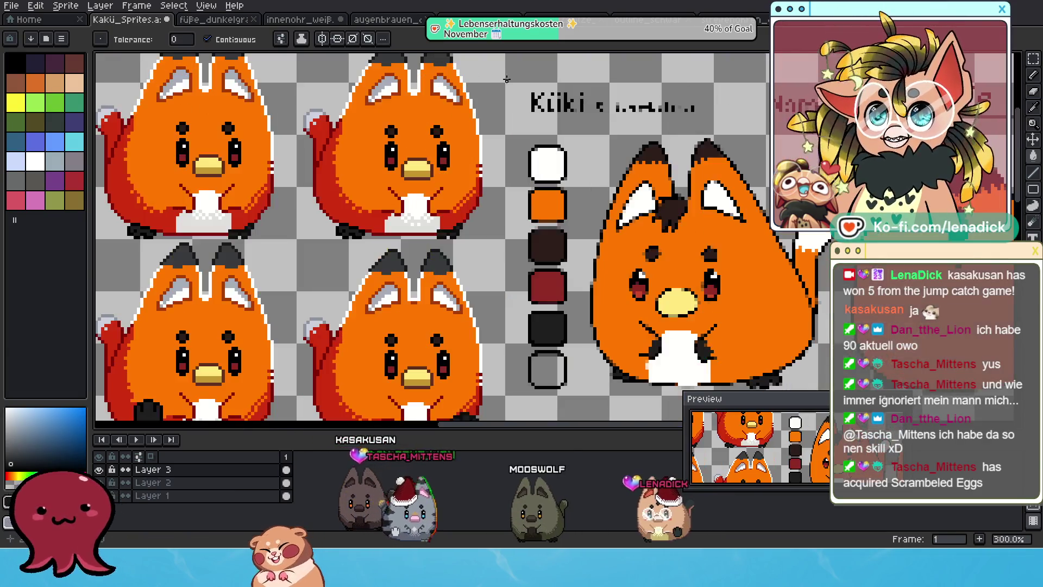
left_click(653, 155, "alt")
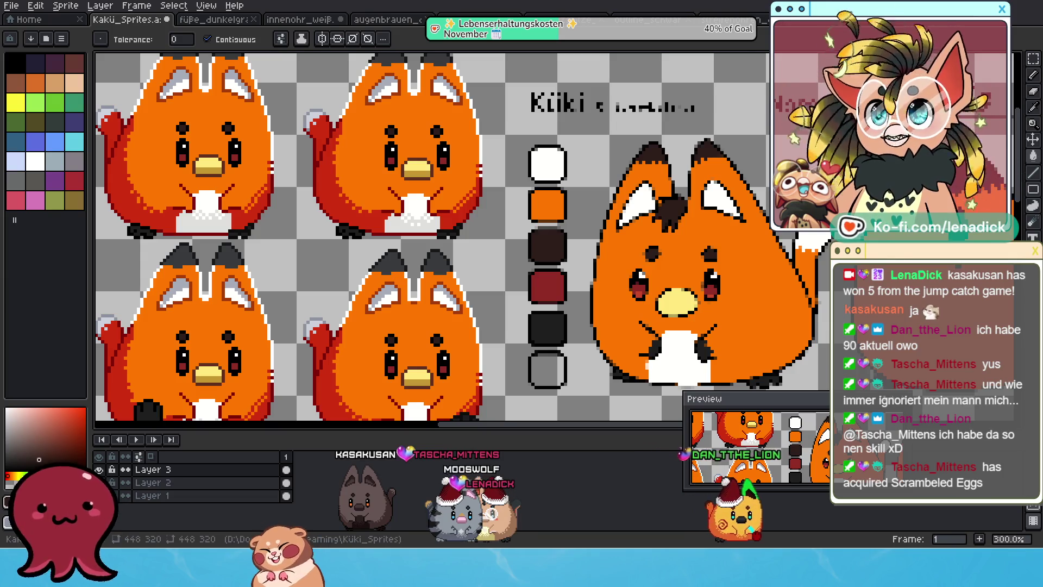
left_click(1033, 108)
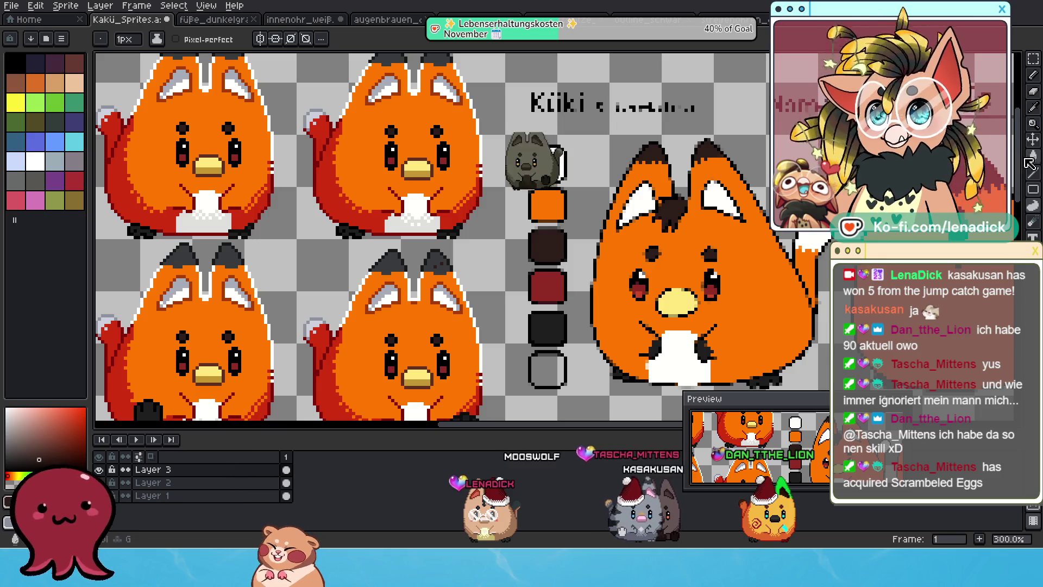
key("g")
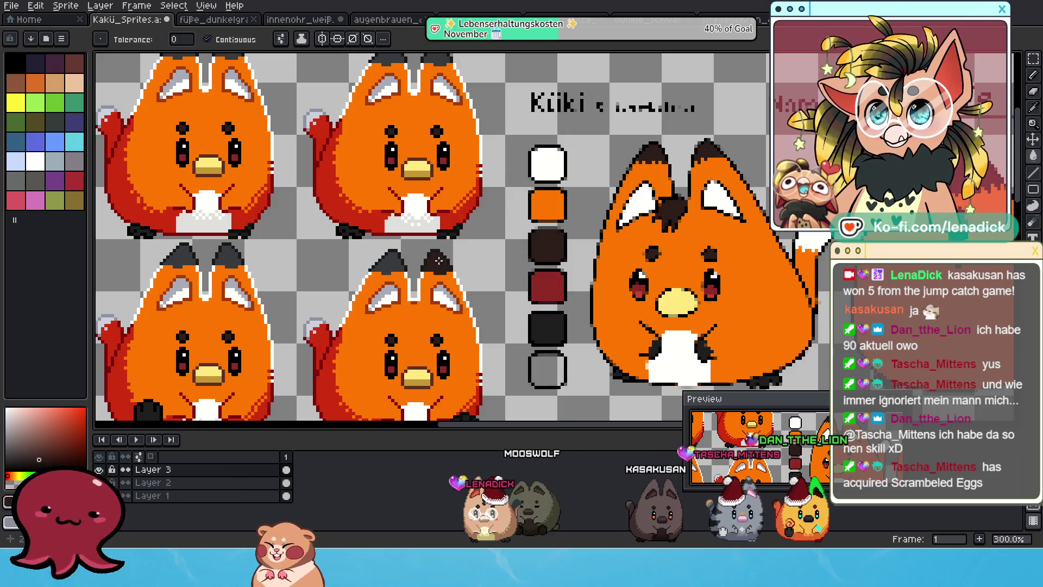
left_click(207, 39)
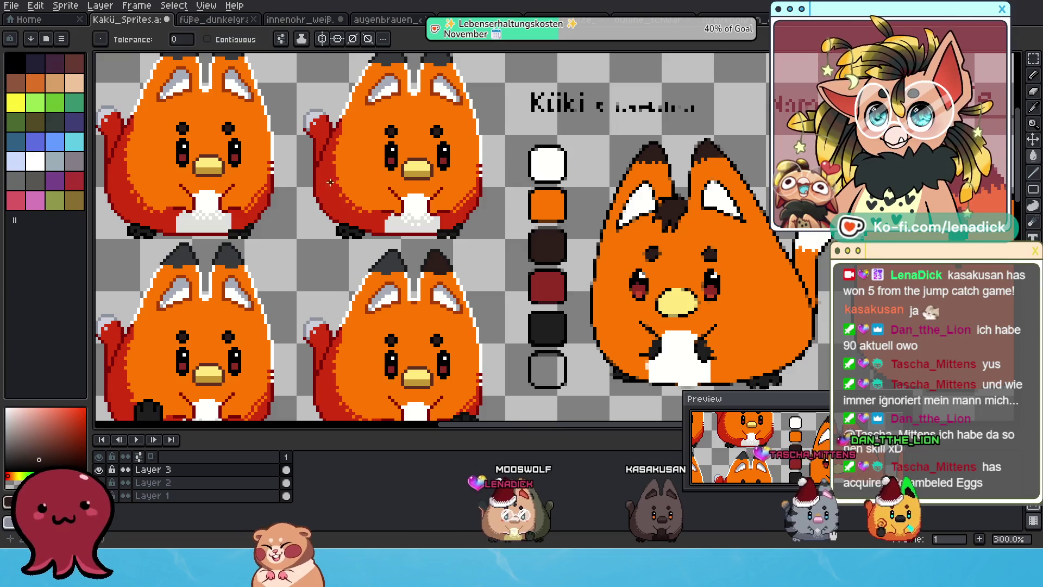
- Zoom around the sheet, then switch to the outline sheet document
scroll(542, 219, "up", 2)
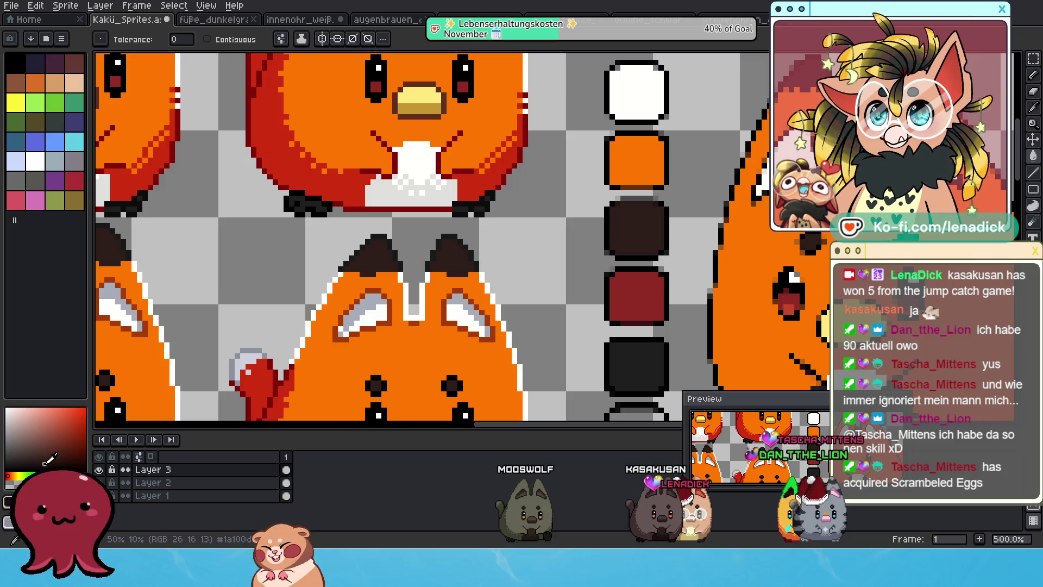
scroll(395, 279, "up", 3)
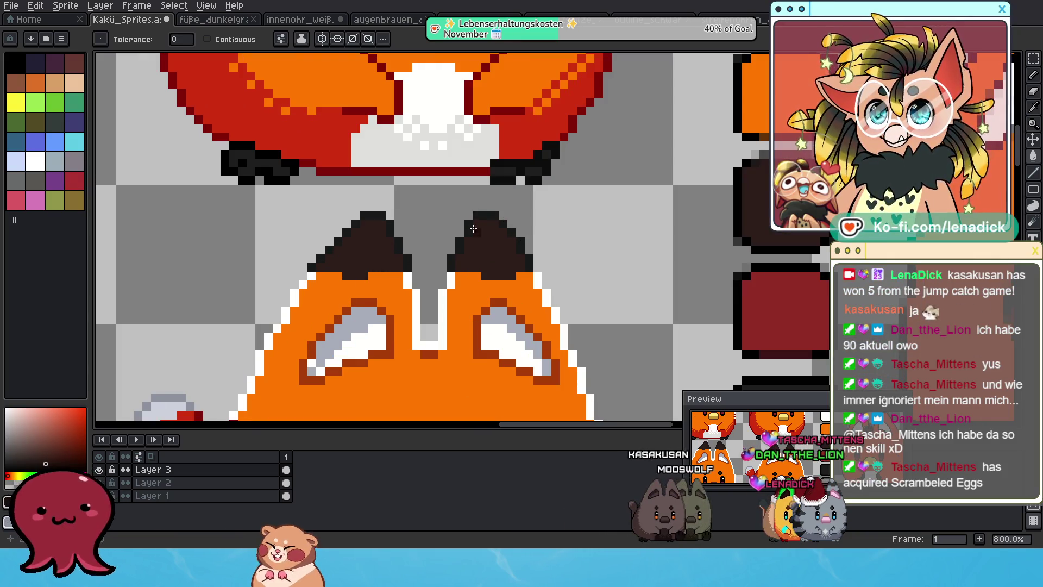
scroll(481, 218, "down", 6)
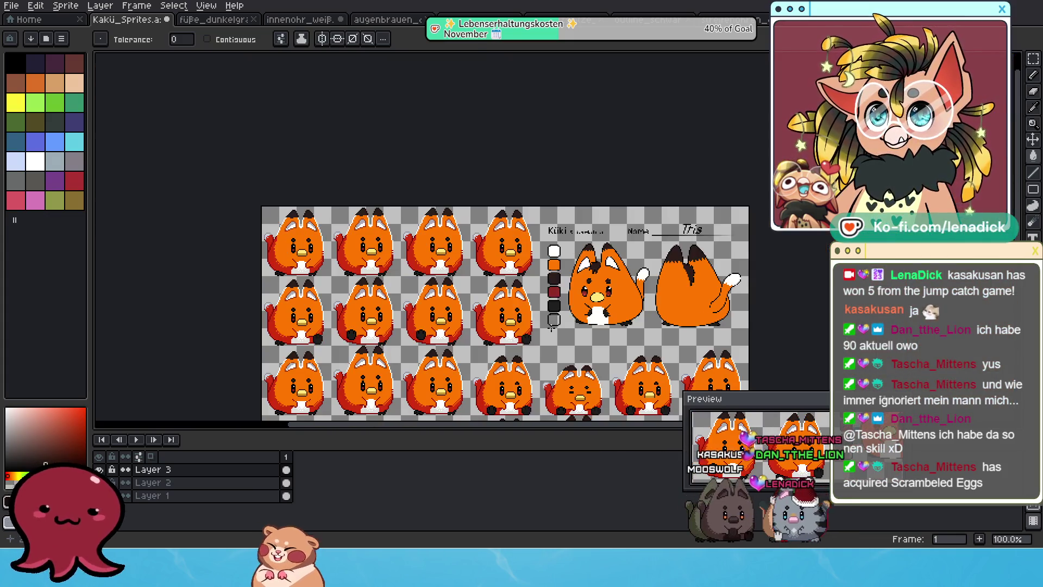
scroll(522, 352, "up", 1)
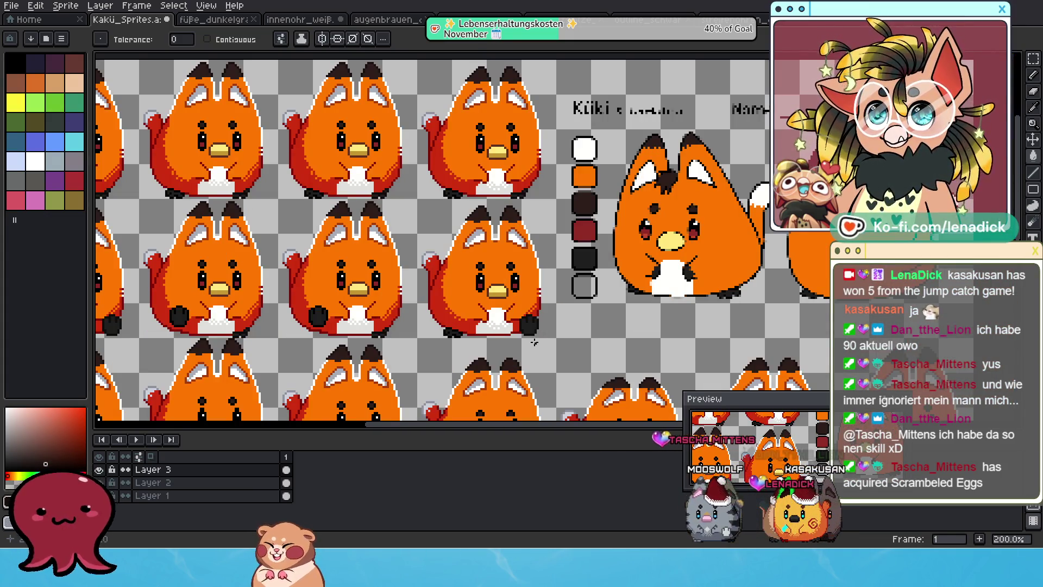
scroll(525, 305, "up", 1)
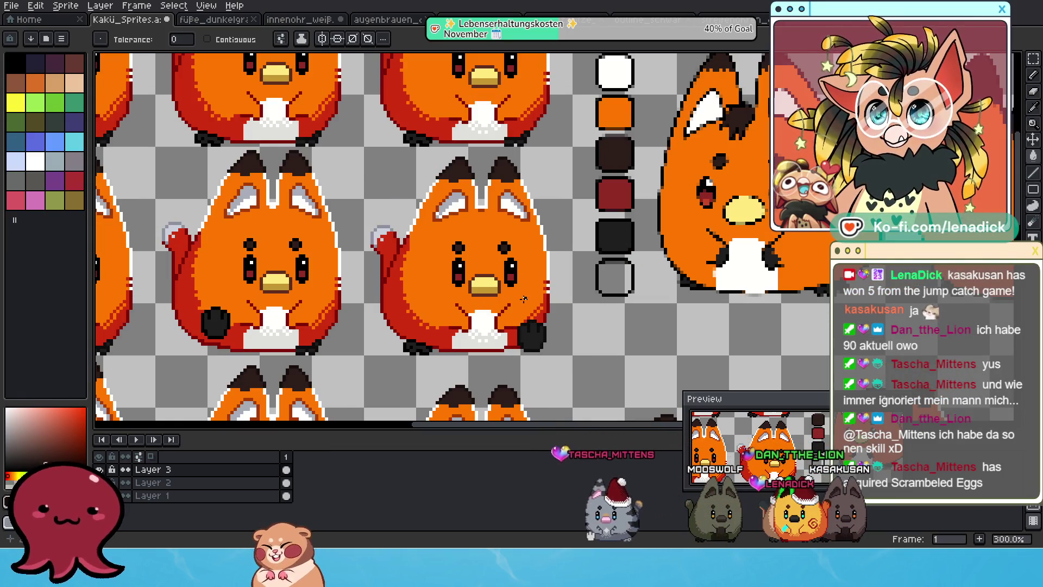
scroll(520, 308, "down", 2)
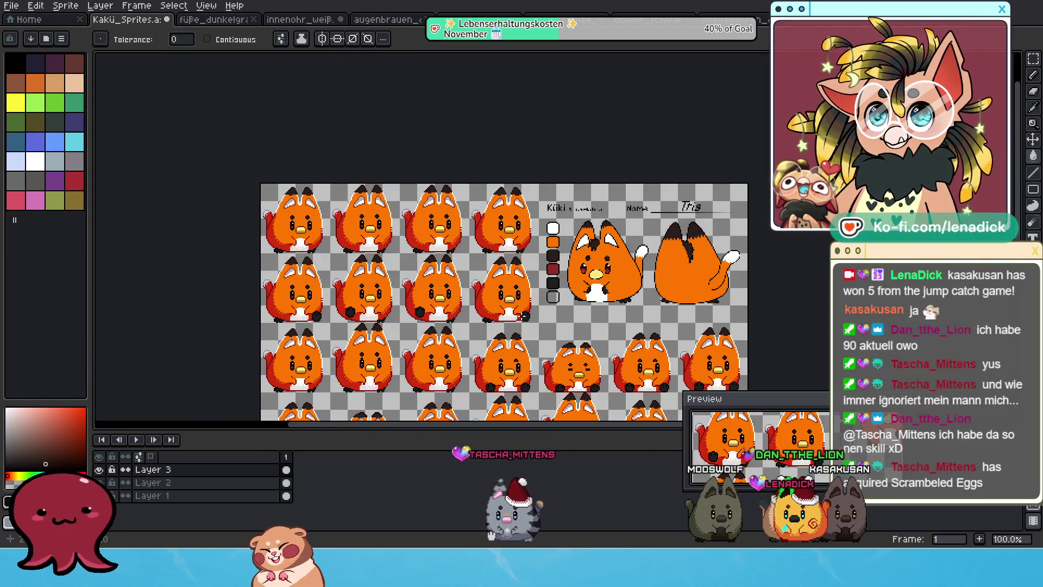
scroll(521, 308, "up", 1)
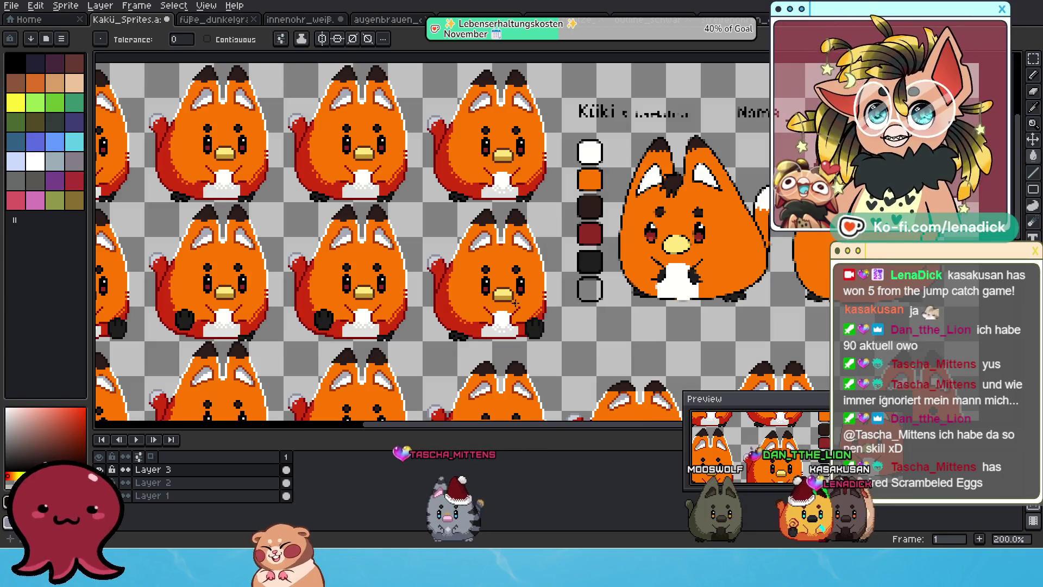
scroll(515, 302, "up", 1)
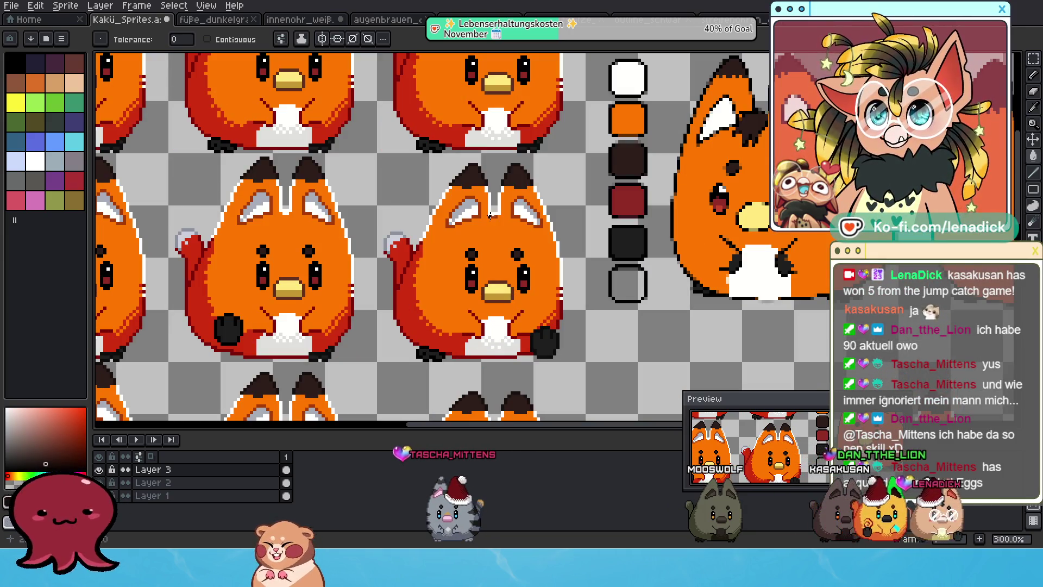
scroll(502, 201, "up", 3)
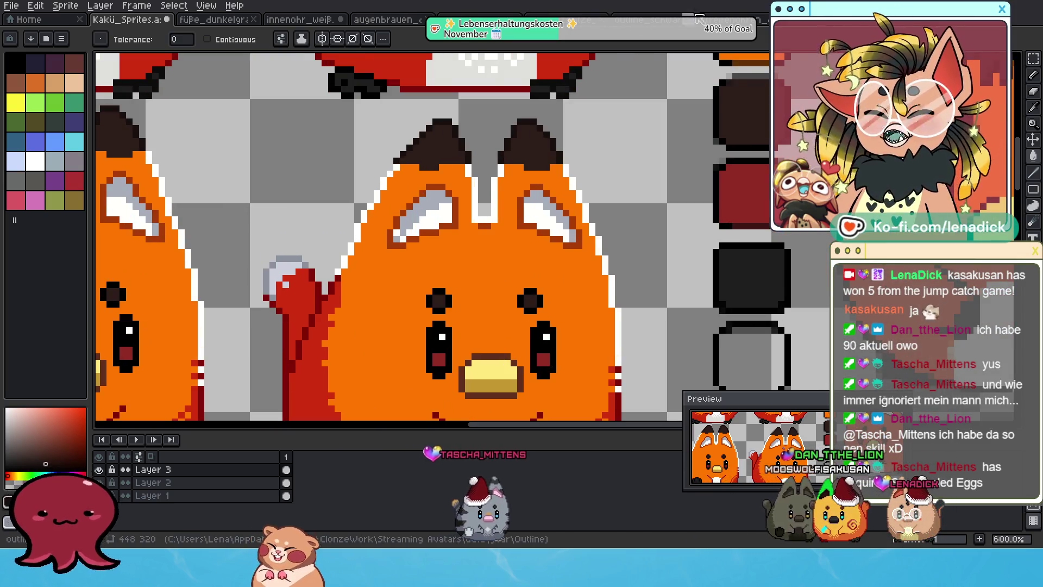
left_click(649, 20)
- Try a dark fill on the outline sheet, undo it, and pick rectangular selection
scroll(426, 151, "up", 2)
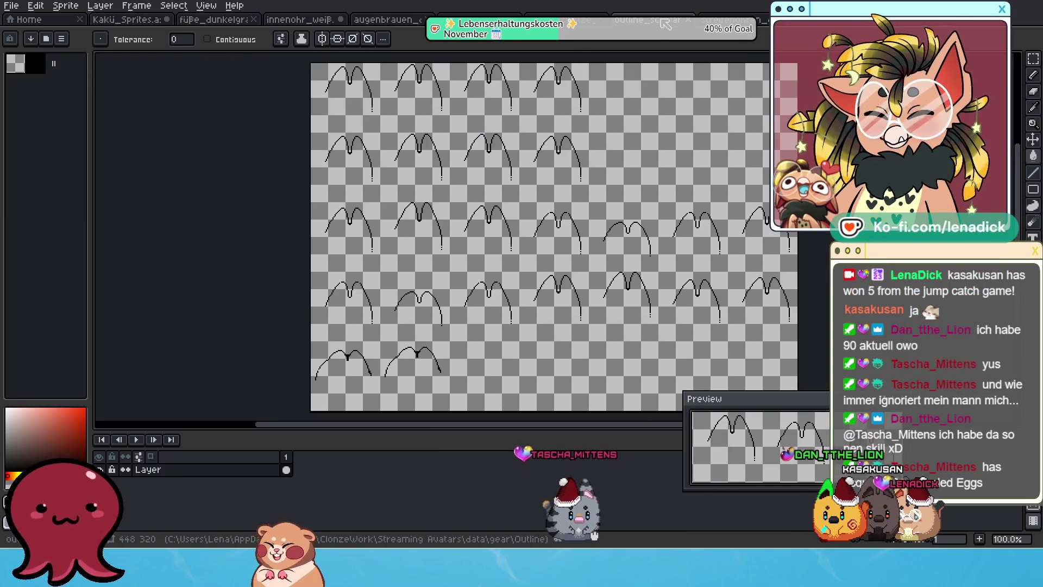
scroll(426, 151, "down", 1)
left_click(516, 248)
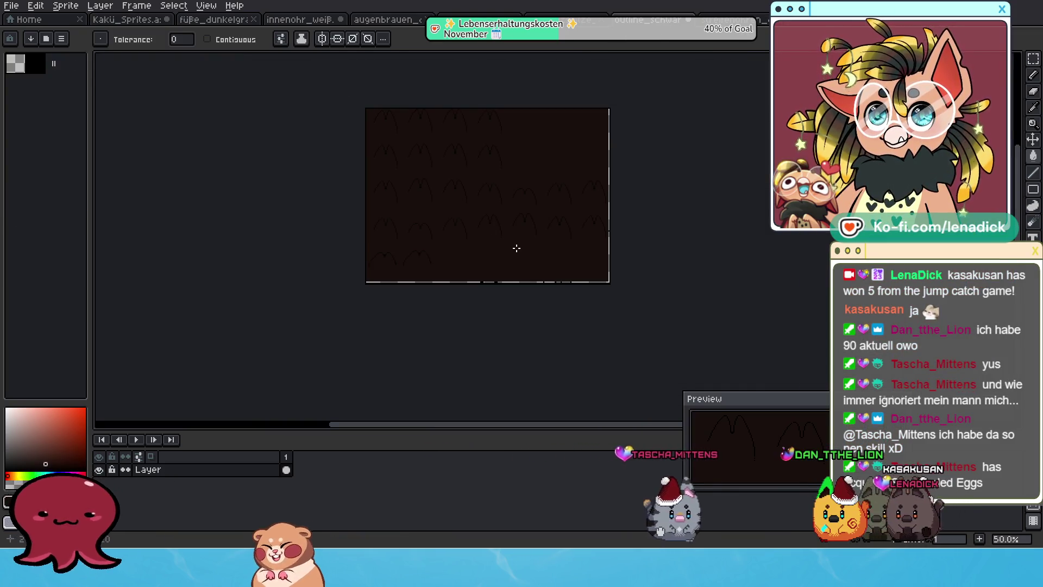
key("ctrl+z")
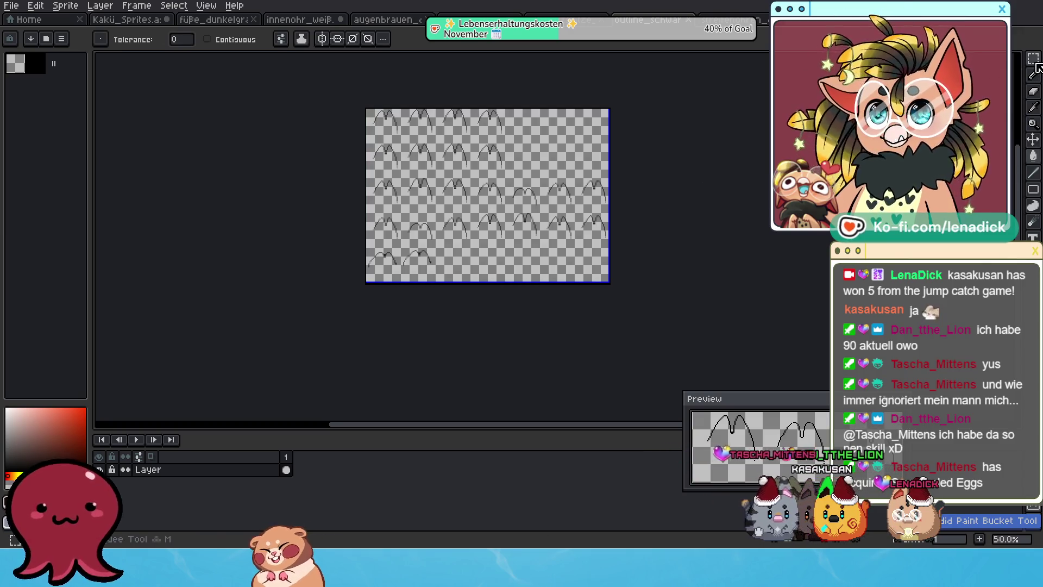
left_click(1034, 62)
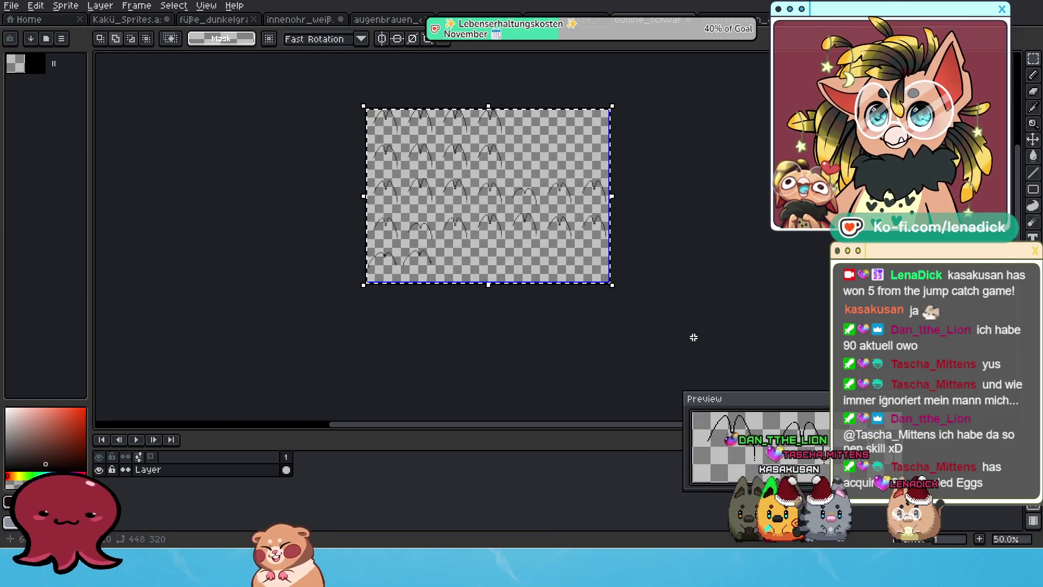
- Paste the copied outlines onto the fox sprite sheet and commit them in place
left_click(140, 21)
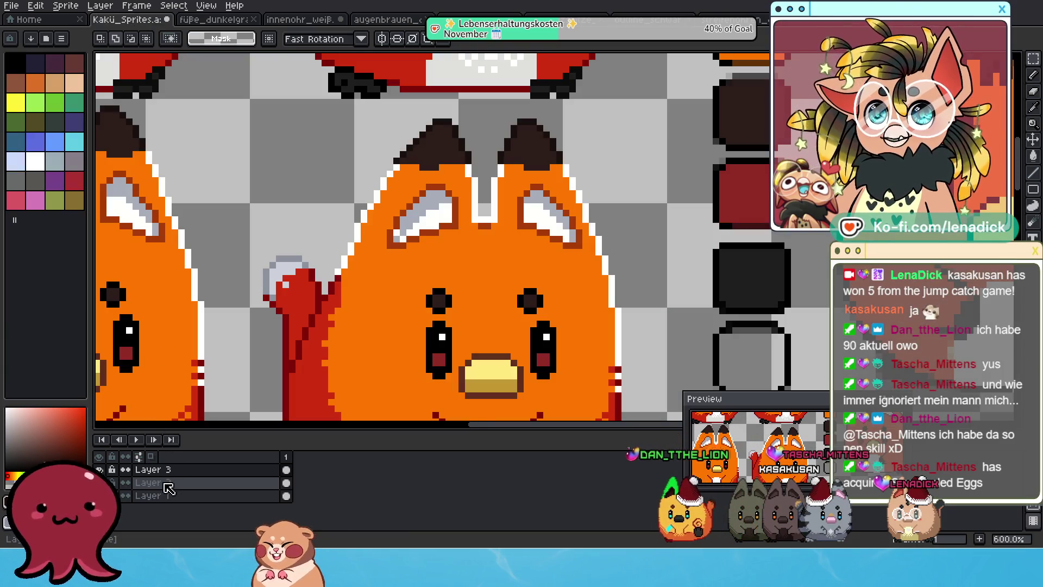
key("ctrl+t")
scroll(422, 243, "down", 1)
scroll(423, 243, "down", 1)
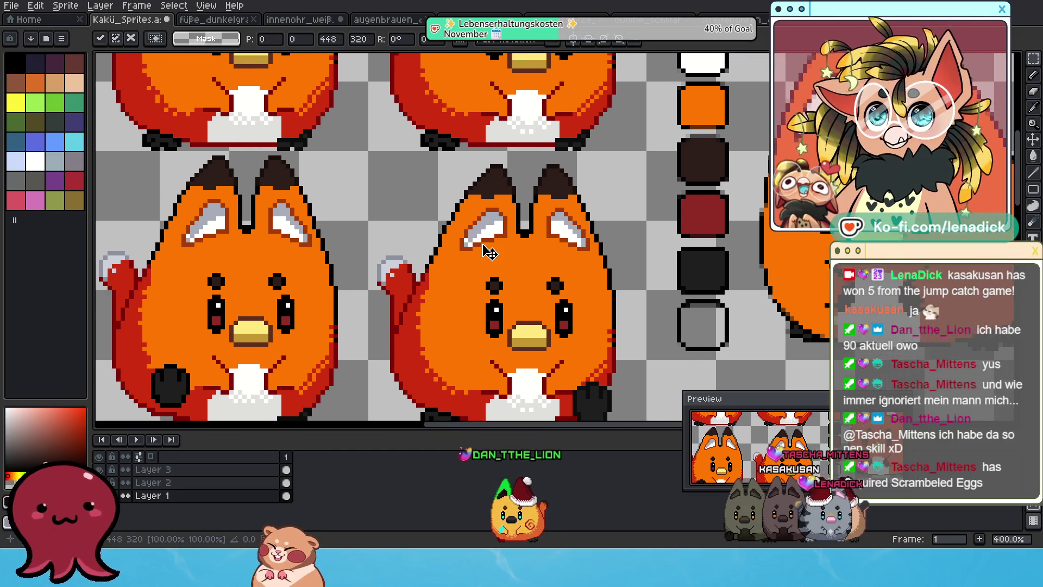
scroll(487, 249, "up", 2)
key("Return")
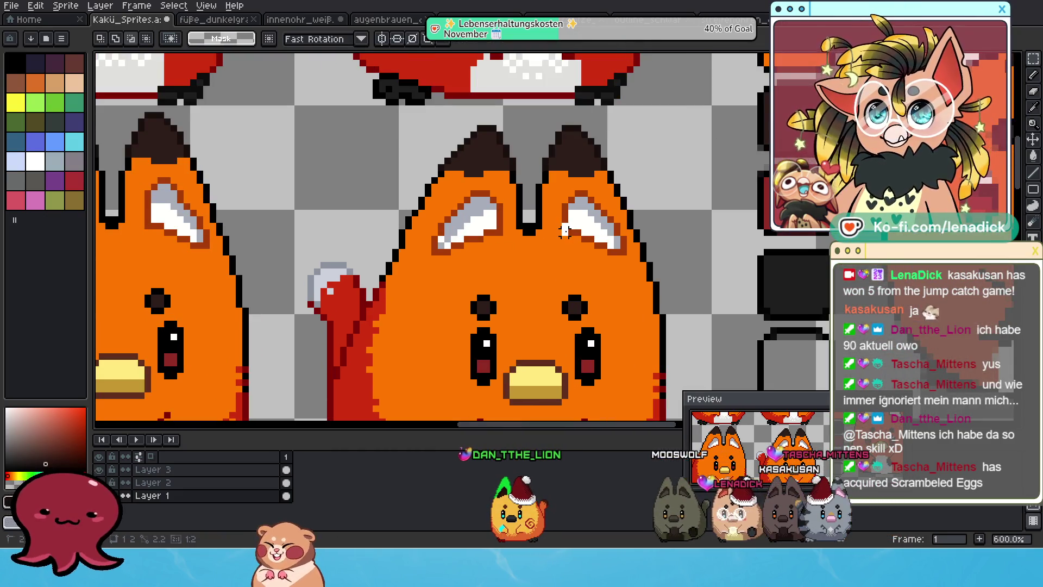
- Recolour the pasted outlines dark brown, then undo the recolour and the paste
key("w")
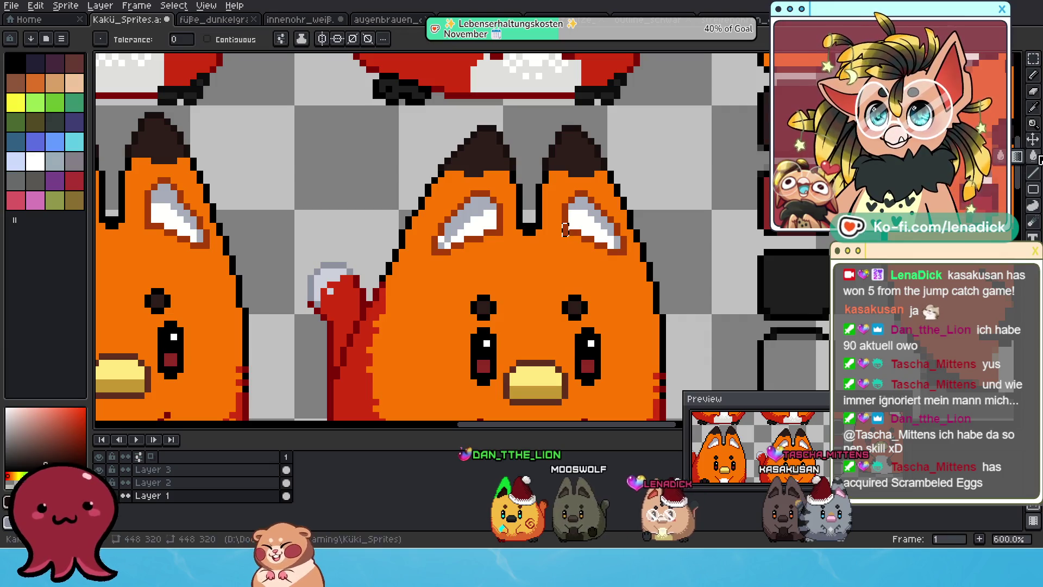
left_click(532, 238)
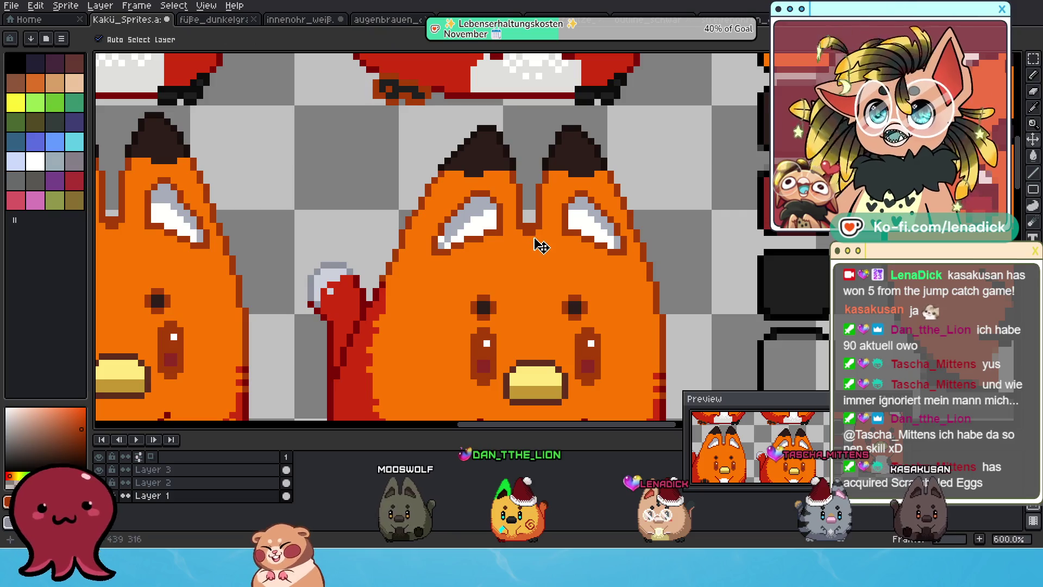
key("ctrl+z")
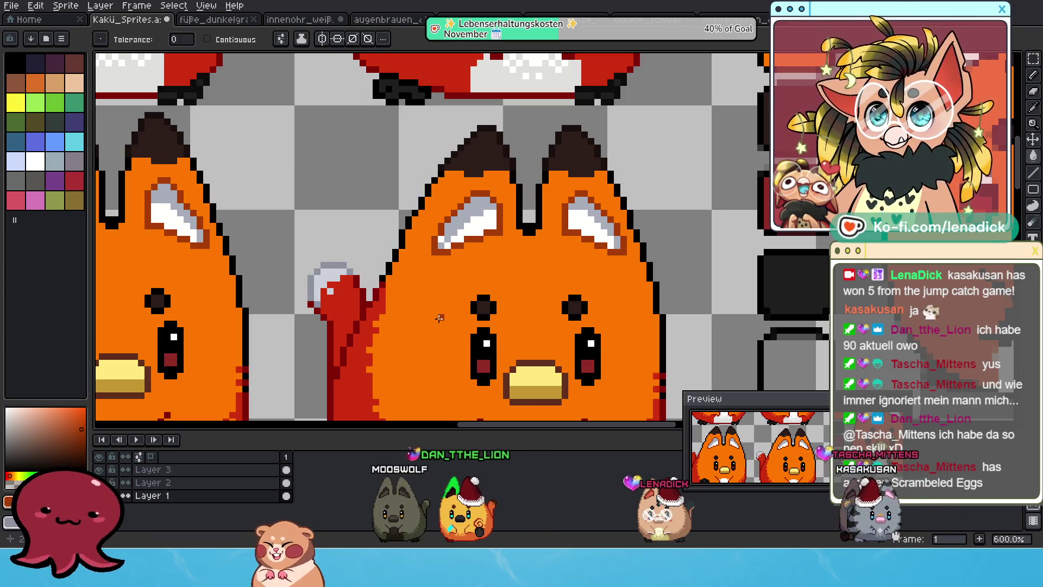
key("ctrl+z")
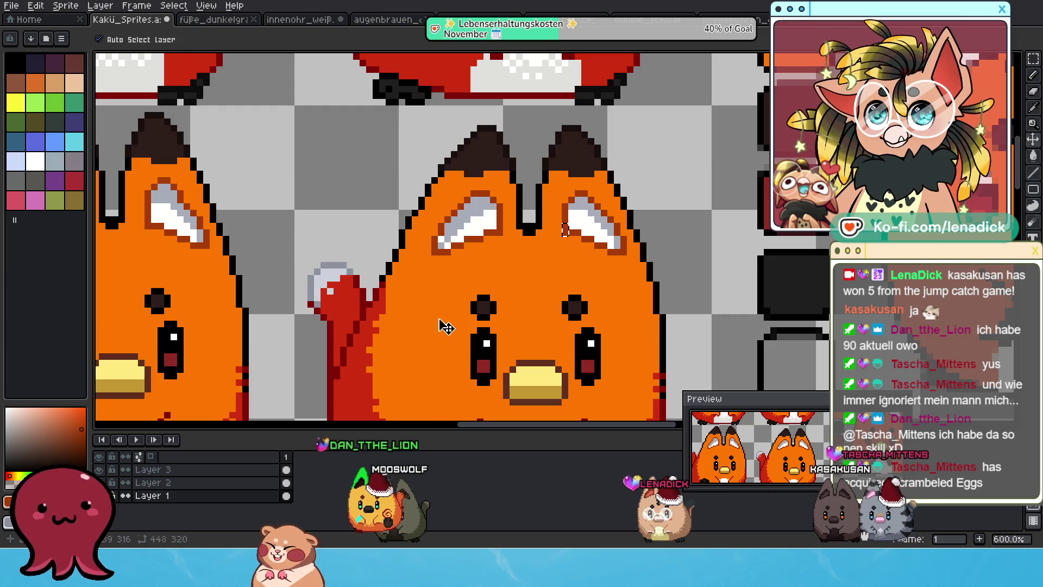
key("ctrl+z")
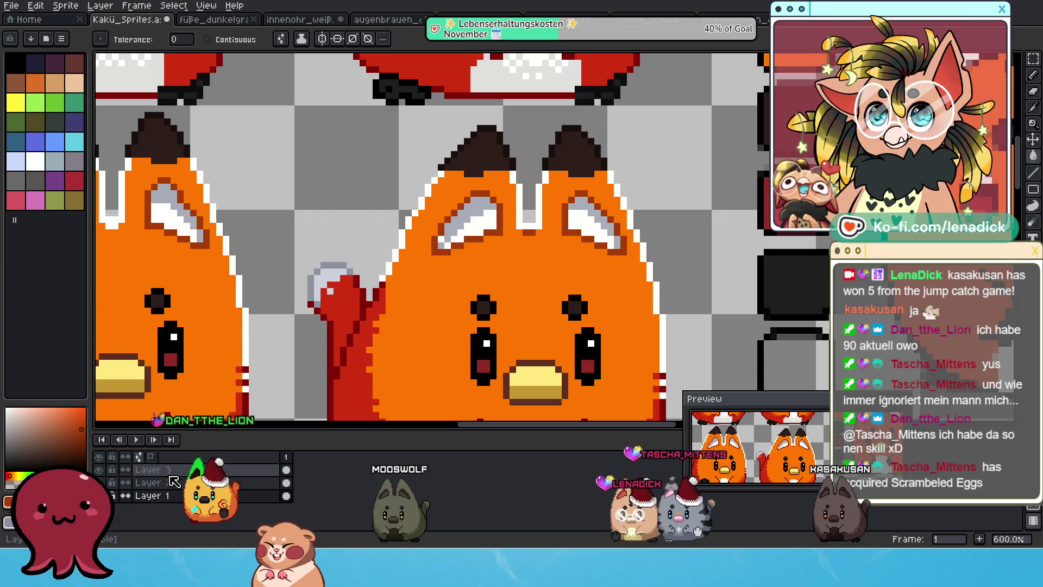
- Hide the fox body layer, paste the outline strokes, and recolour them orange-red
left_click(239, 485)
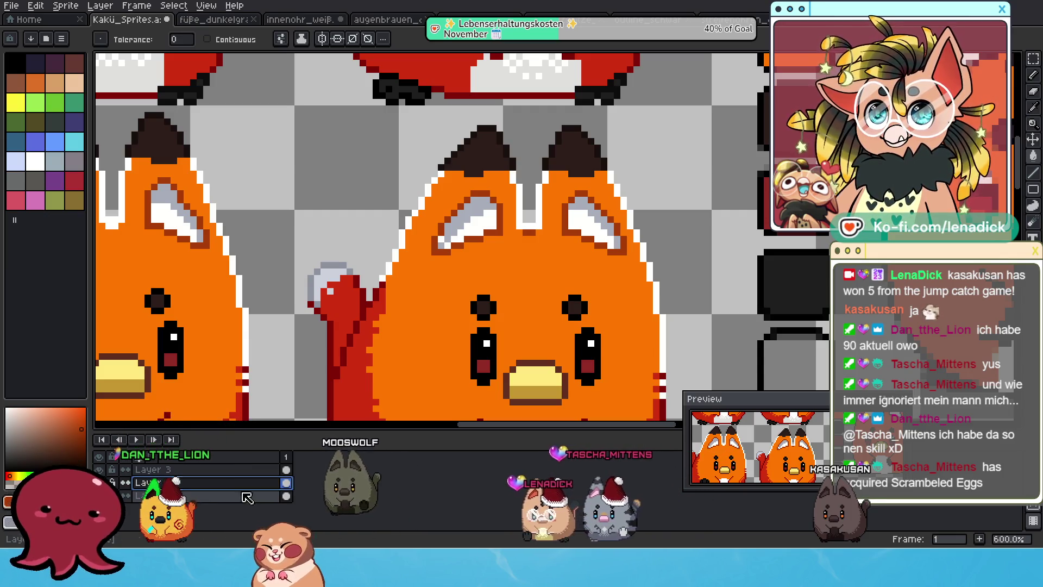
left_click(191, 497)
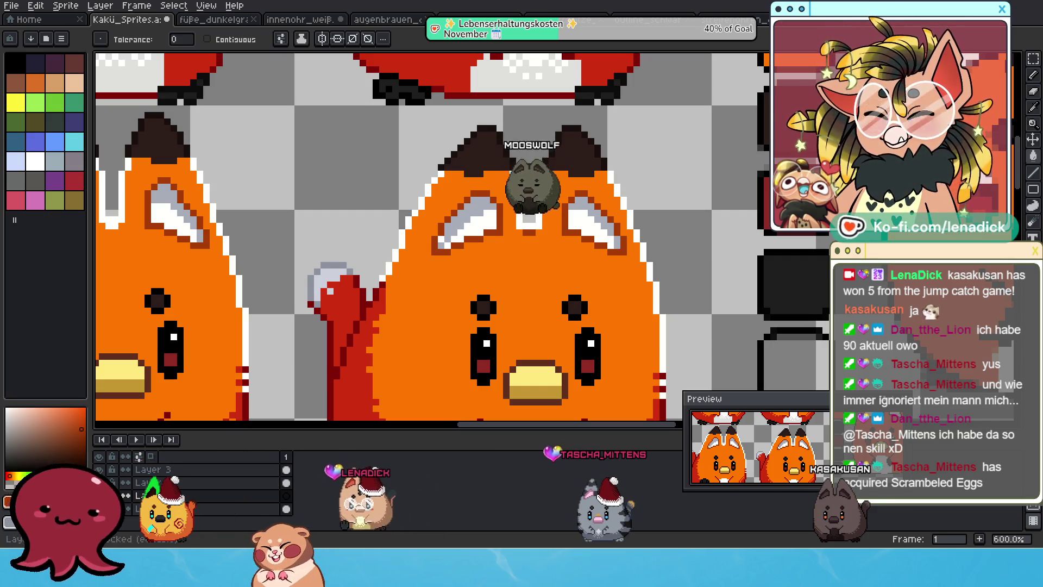
left_click(99, 496)
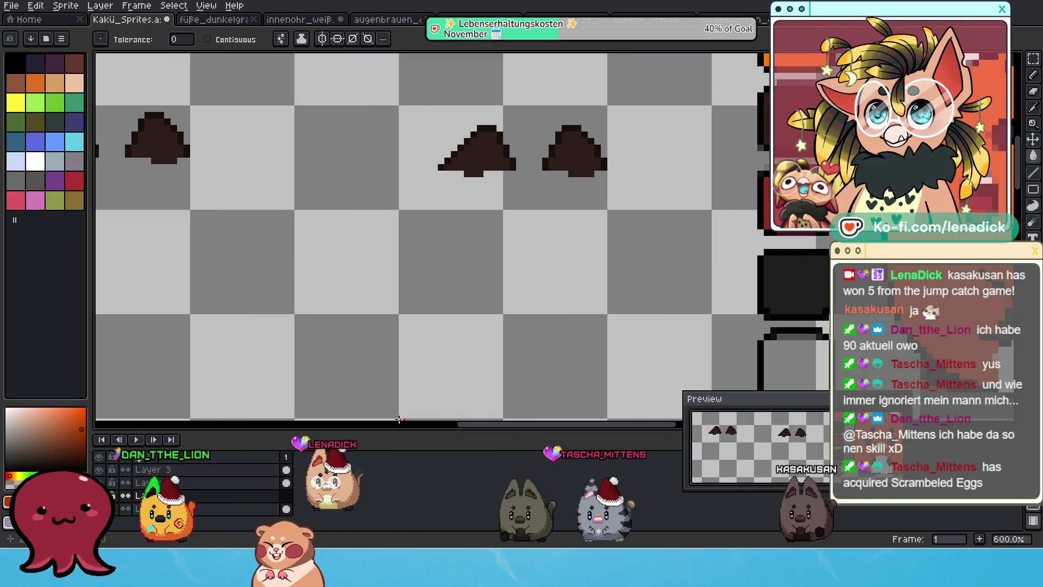
key("ctrl+v")
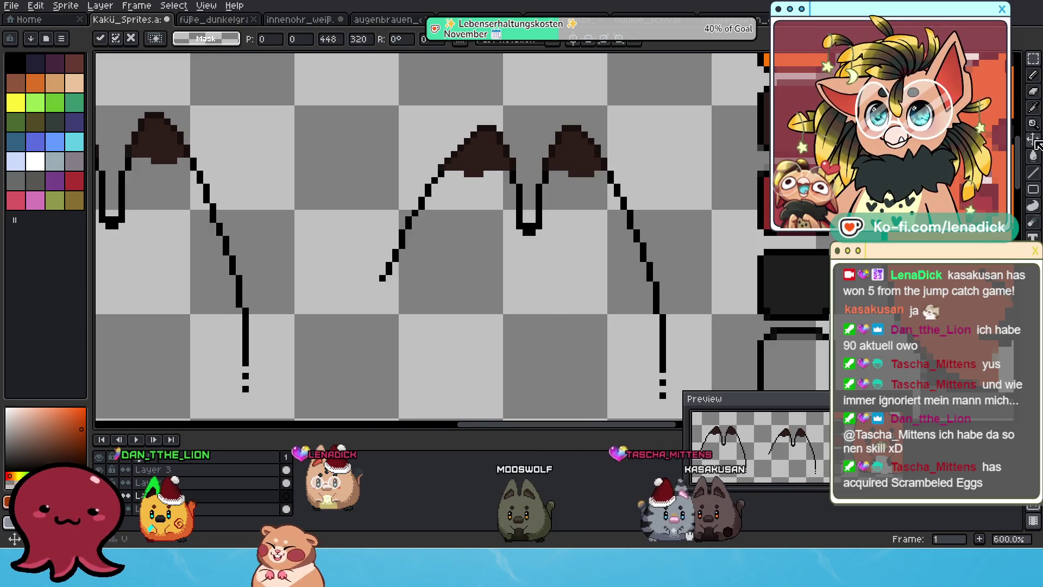
key("g")
left_click(529, 230)
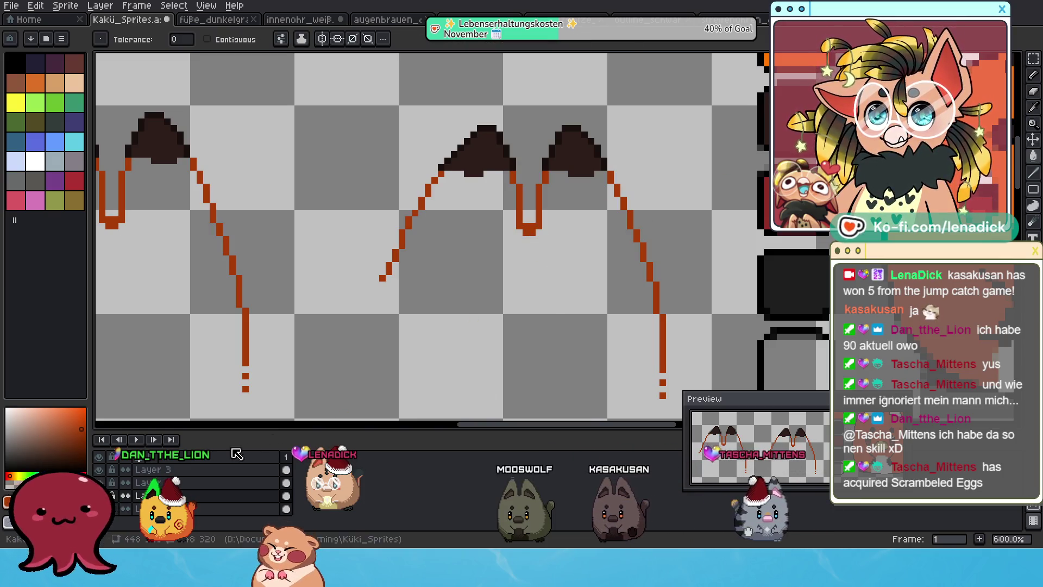
scroll(462, 237, "down", 5)
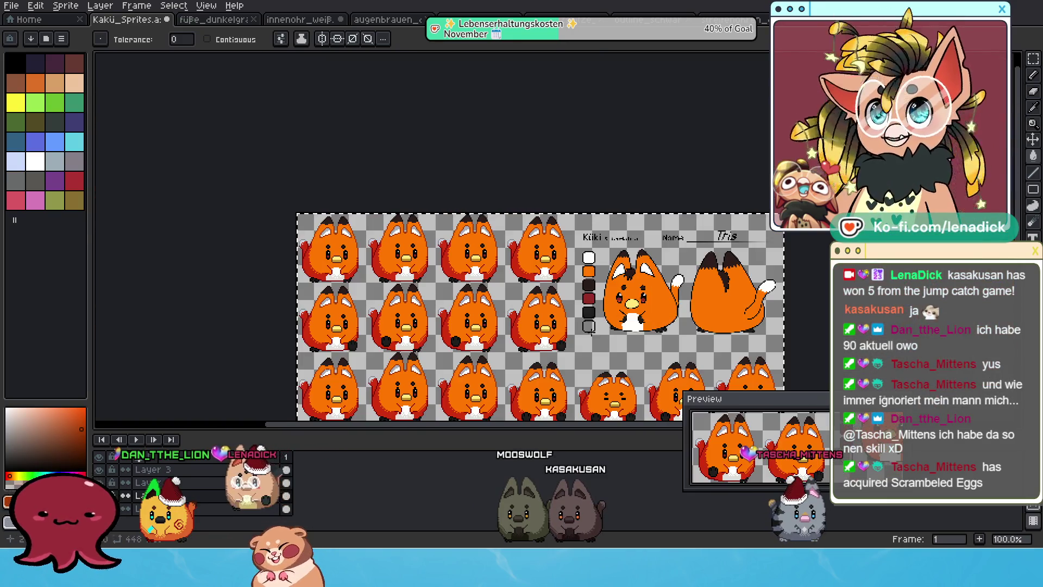
- Bucket-fill the close-up fox sprites' orange fur with black at 600% zoom
left_click_drag(462, 236, 418, 124)
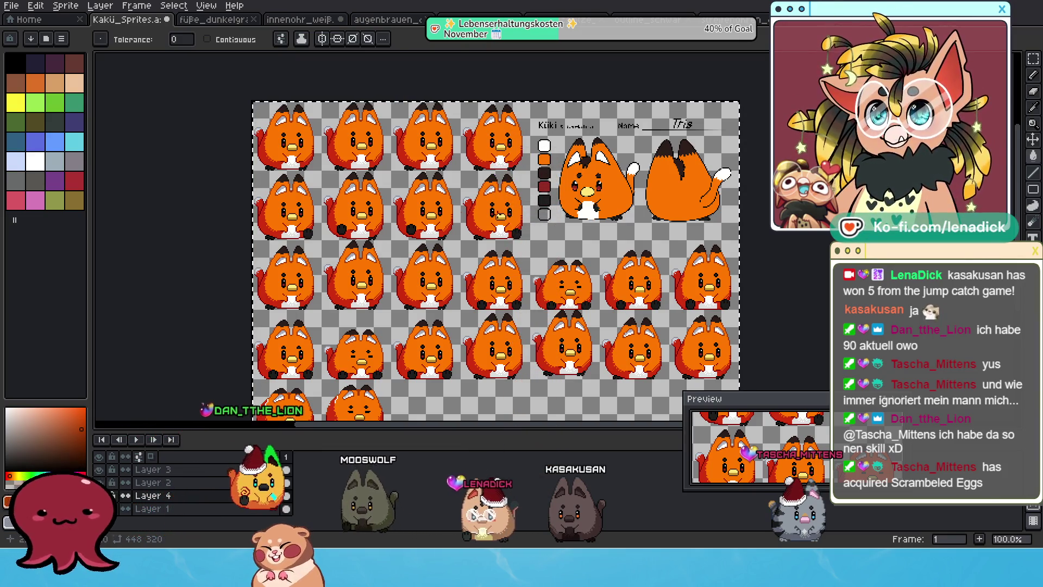
scroll(453, 224, "up", 1)
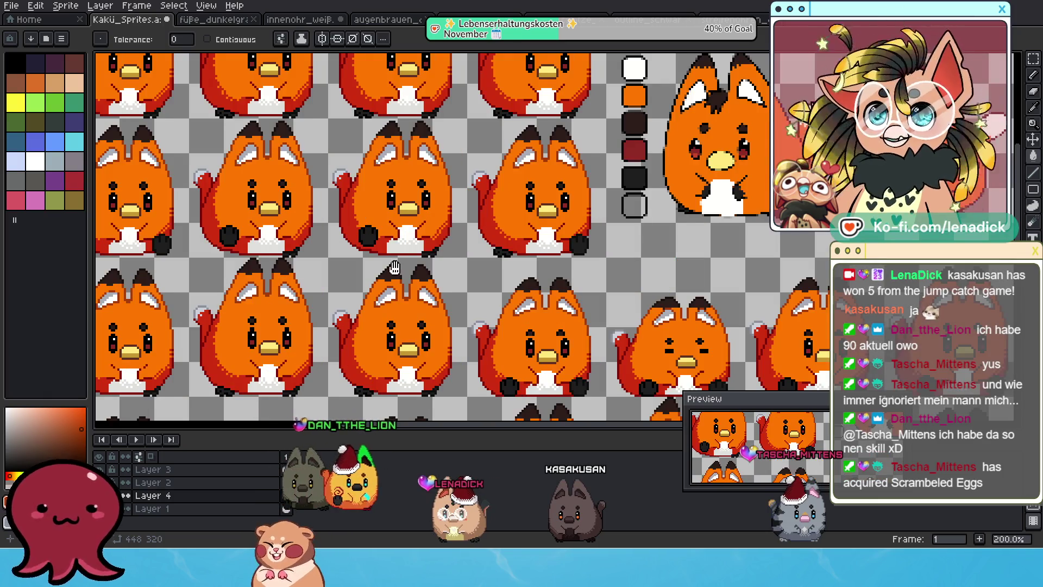
left_click_drag(369, 309, 497, 196)
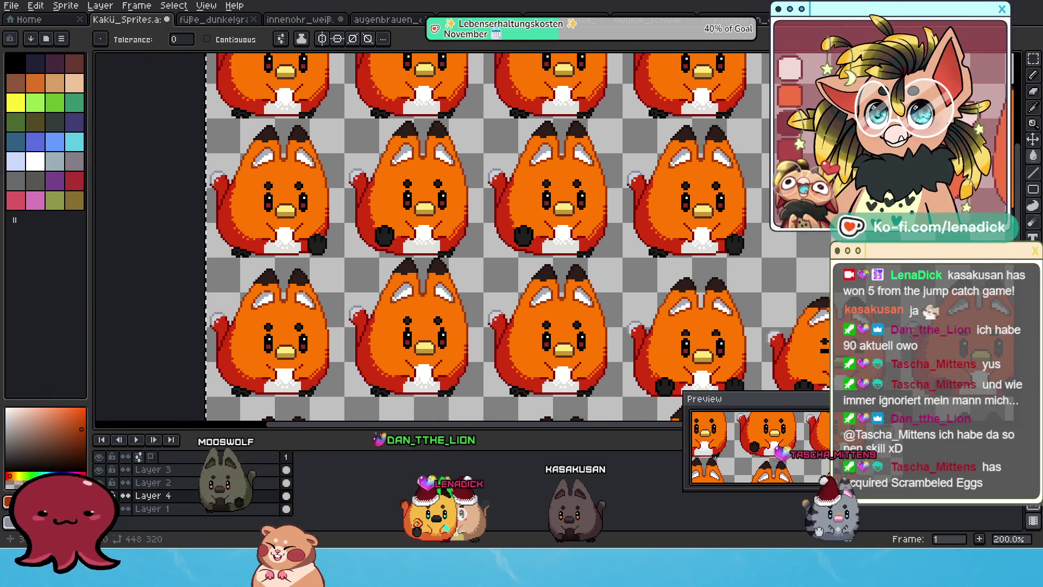
scroll(615, 162, "up", 1)
left_click_drag(668, 194, 793, 202)
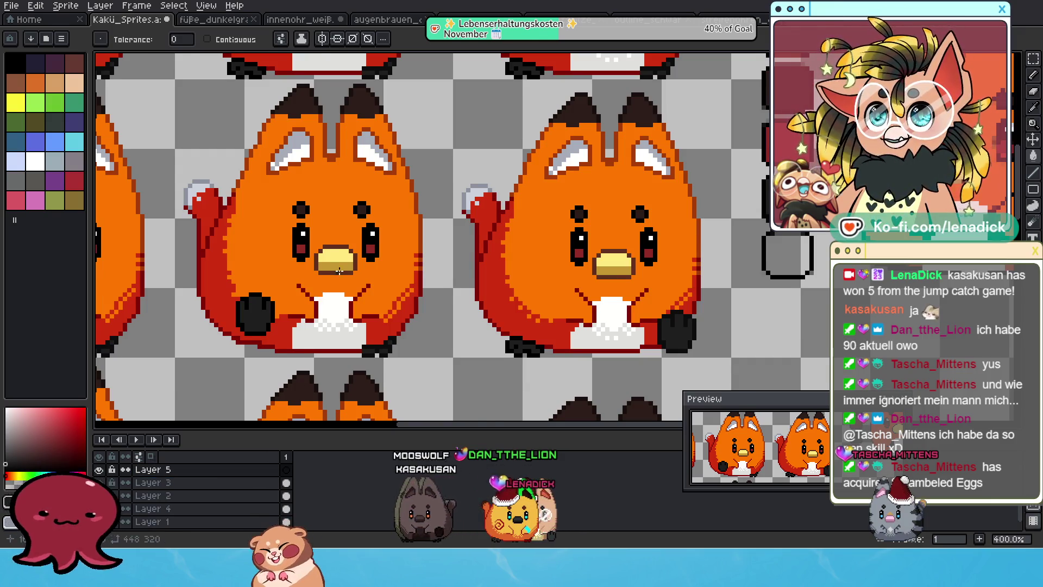
scroll(339, 271, "down", 1)
scroll(556, 157, "down", 1)
scroll(582, 290, "up", 3)
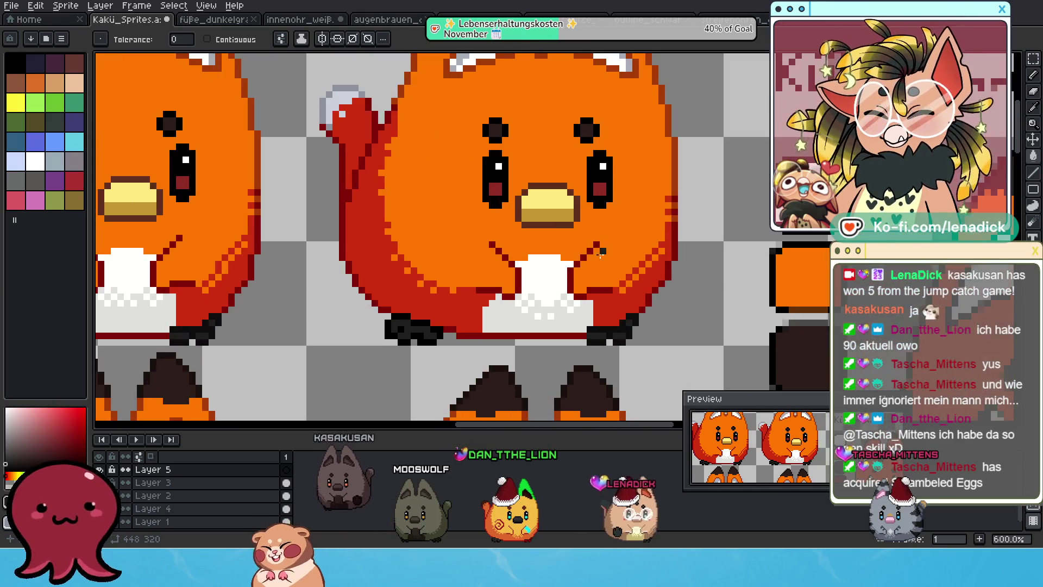
left_click(581, 288)
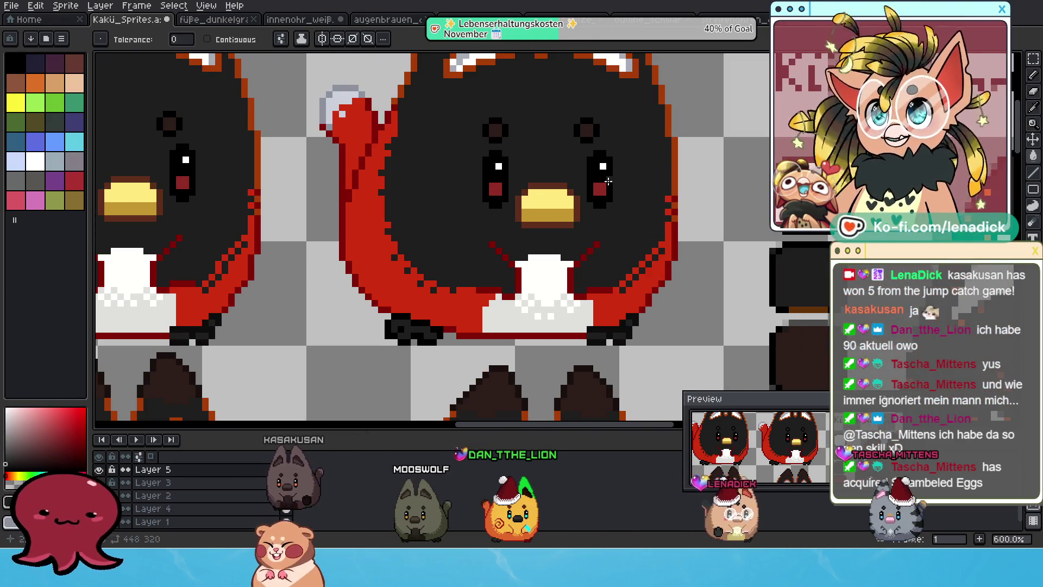
- Undo the black fur fill and switch to the Pencil
key("v")
key("ctrl+z")
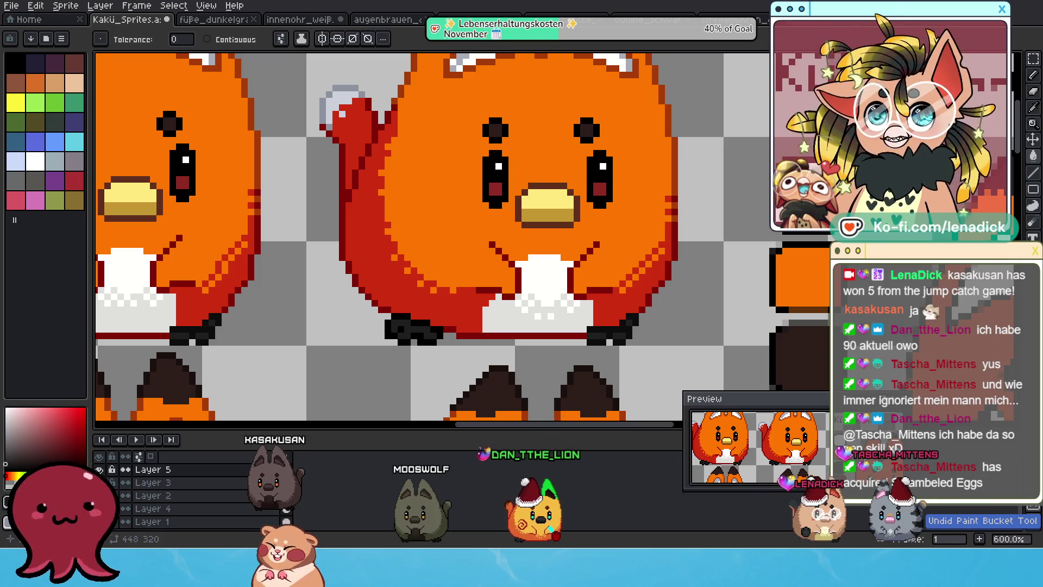
left_click(1035, 87)
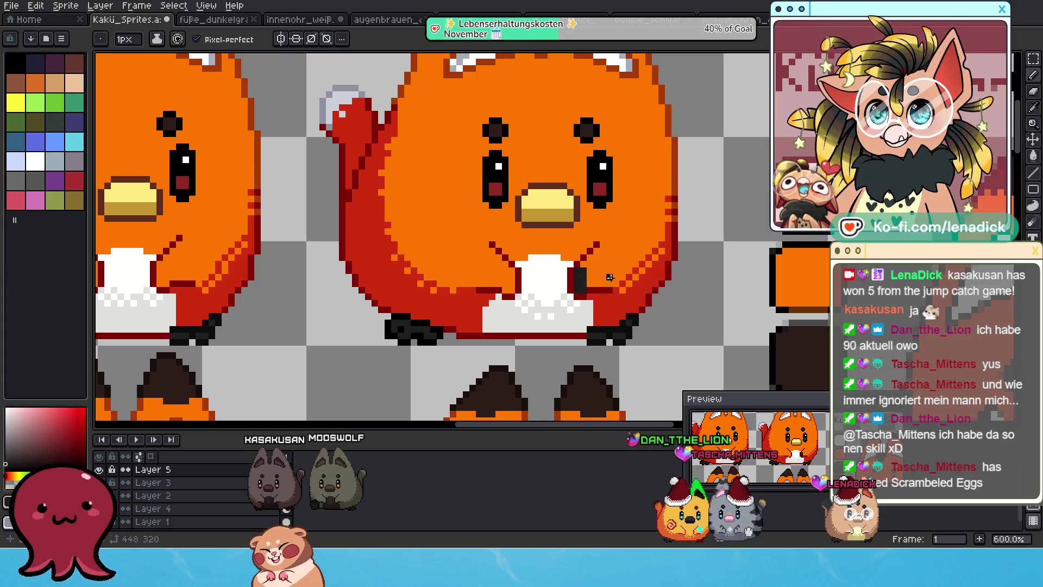
scroll(609, 277, "down", 3)
scroll(598, 270, "up", 3)
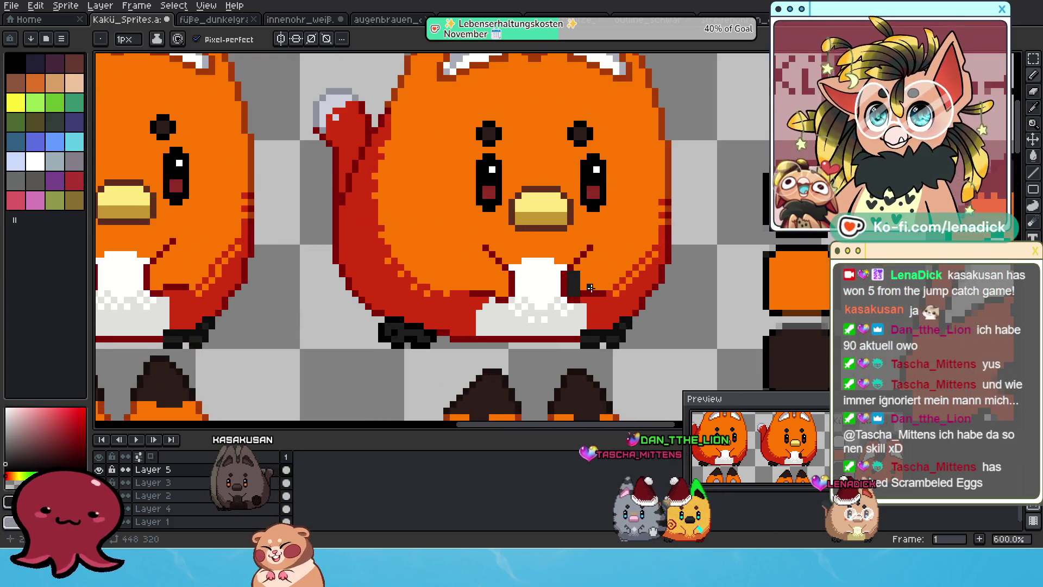
scroll(623, 261, "down", 3)
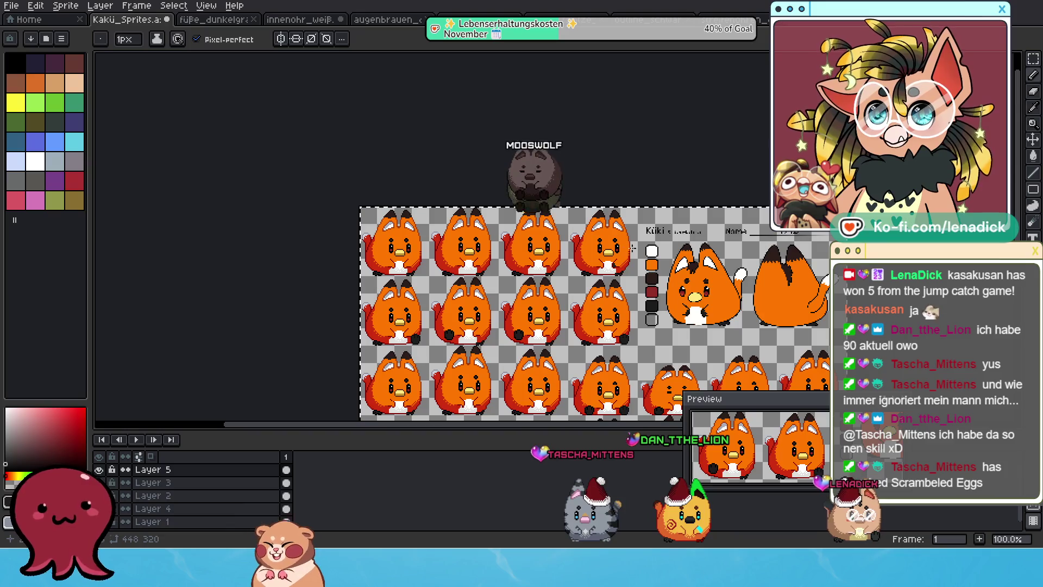
scroll(576, 237, "up", 3)
scroll(580, 242, "up", 3)
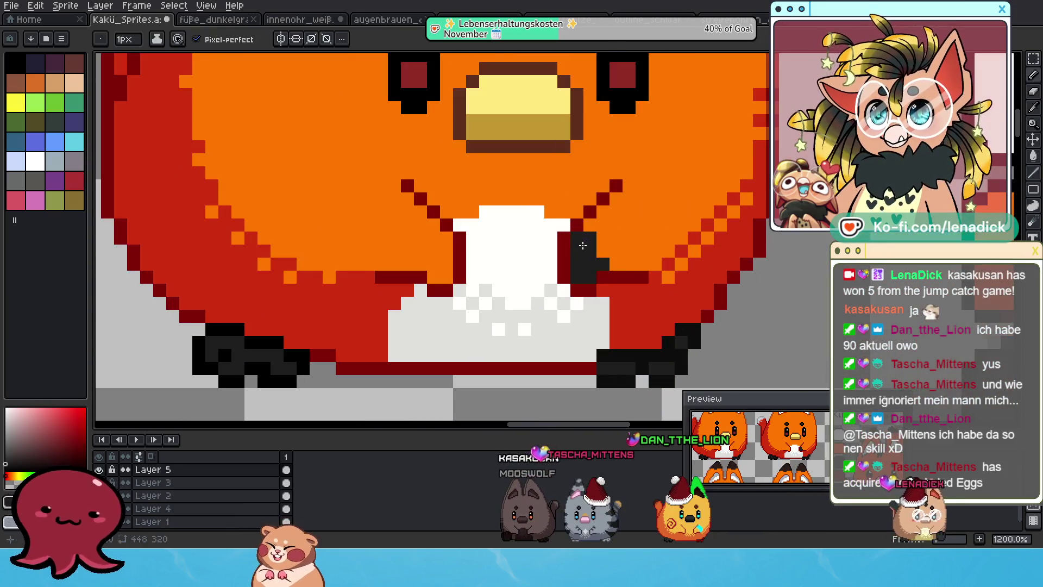
- Pick black and draw a black pixel stroke beside the fox's white belly
left_click(13, 460)
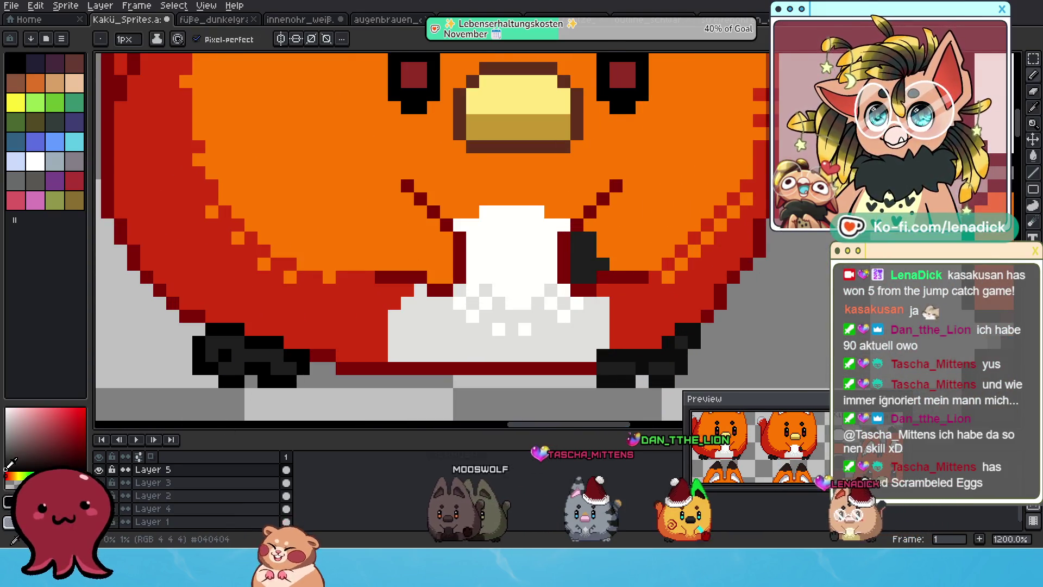
left_click(473, 290)
key("ctrl+z")
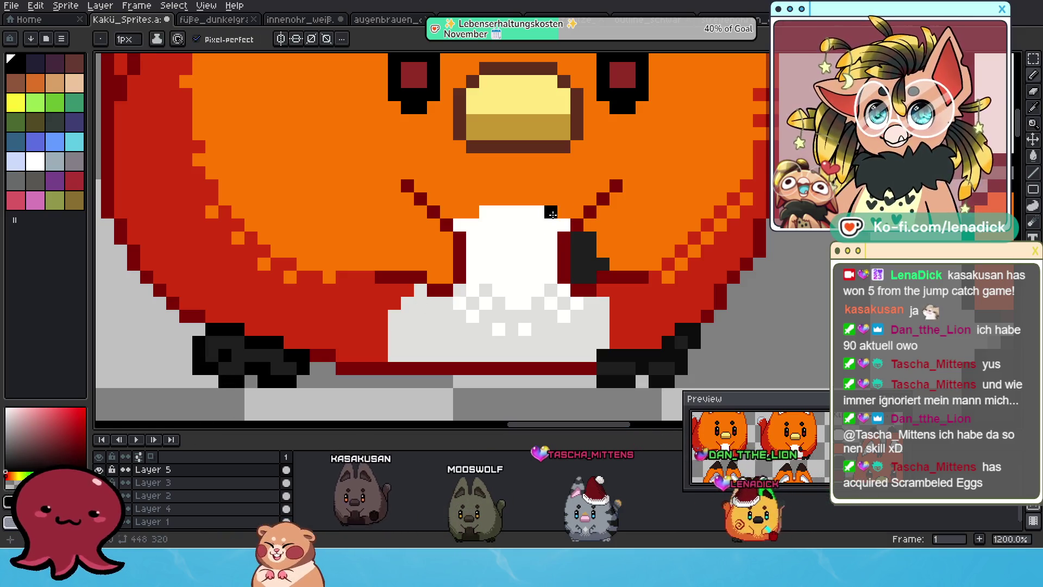
left_click_drag(577, 225, 569, 276)
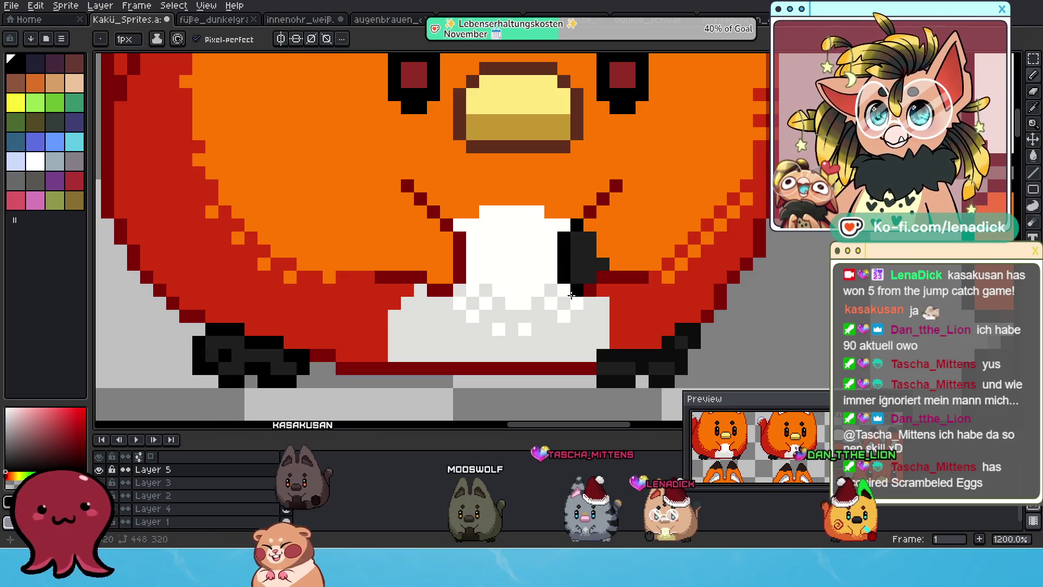
scroll(569, 276, "down", 5)
scroll(649, 320, "down", 1)
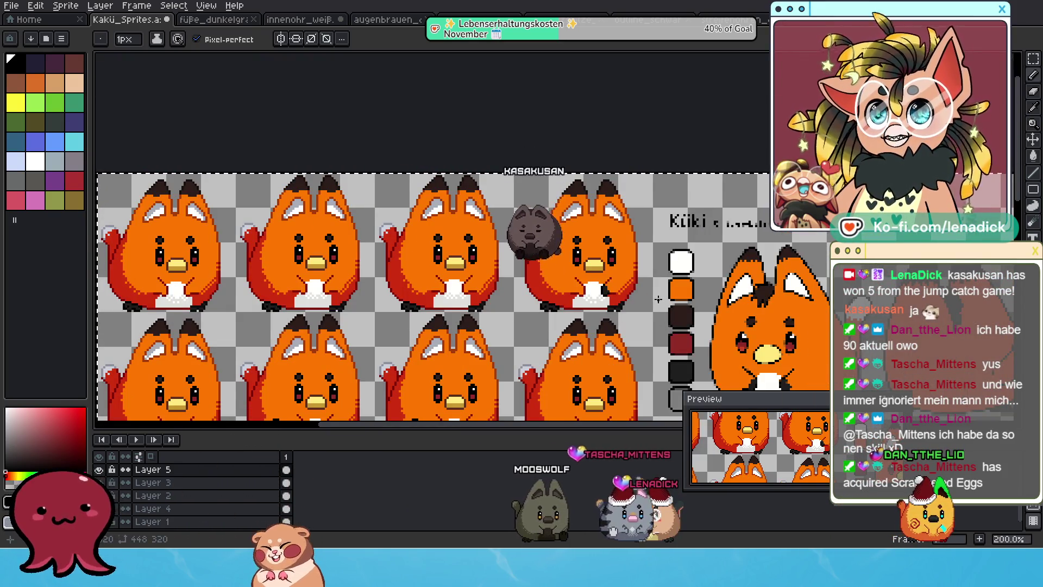
scroll(637, 297, "up", 3)
scroll(534, 239, "up", 4)
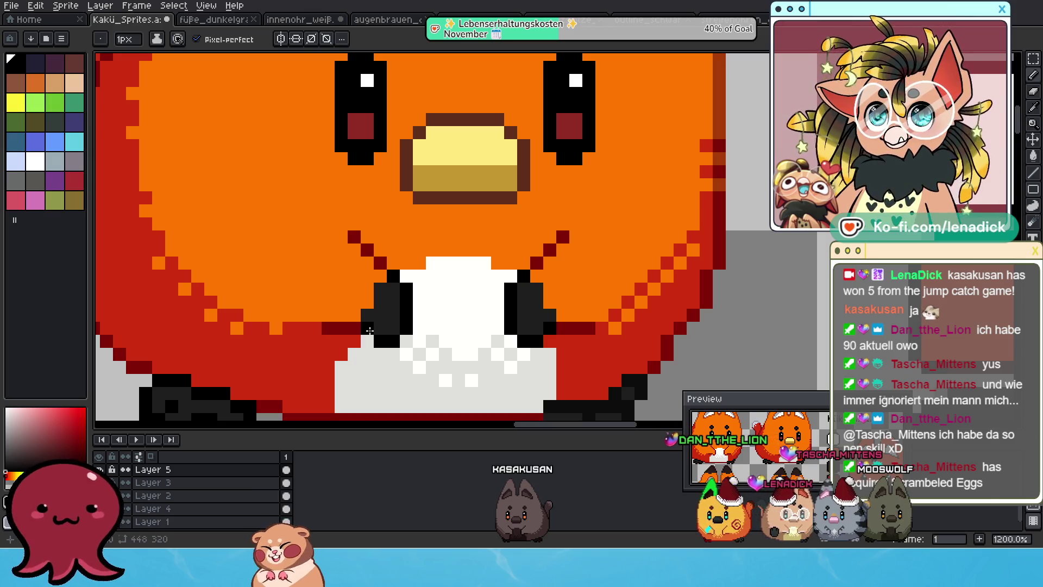
scroll(377, 332, "down", 6)
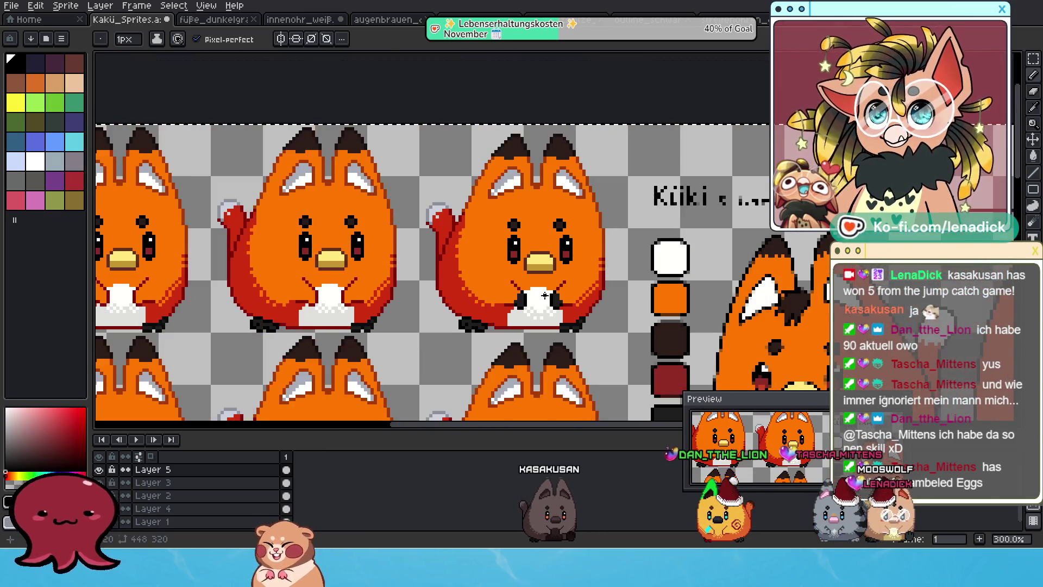
scroll(609, 346, "down", 1)
scroll(596, 325, "up", 4)
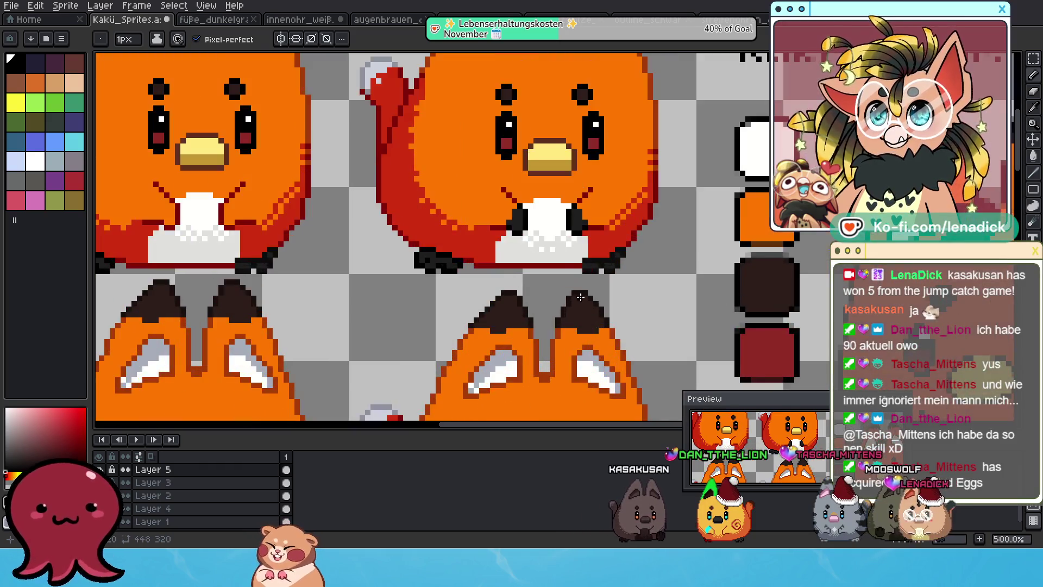
scroll(526, 234, "up", 2)
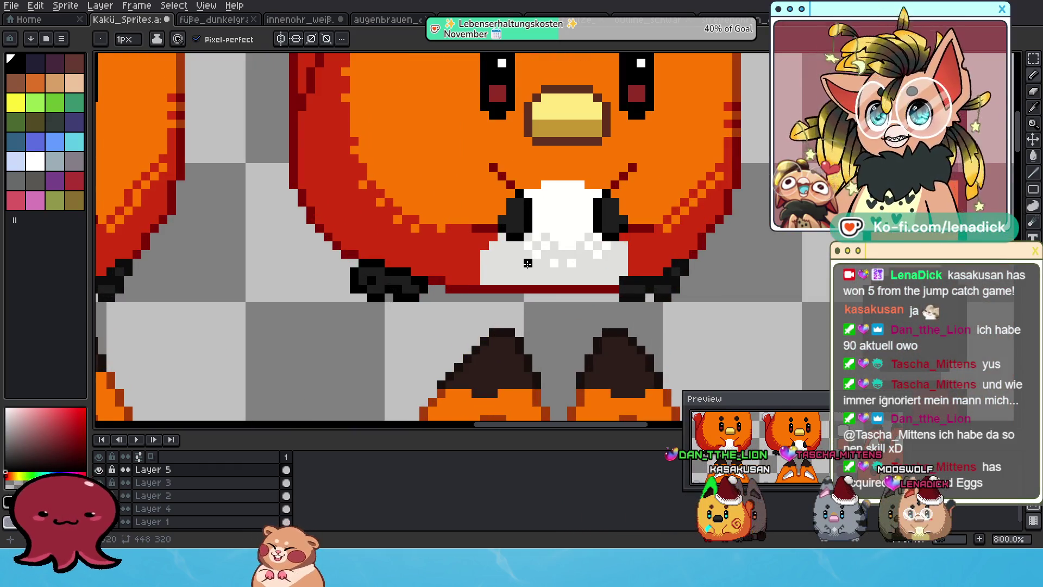
scroll(527, 263, "down", 2)
left_click_drag(559, 231, 547, 262)
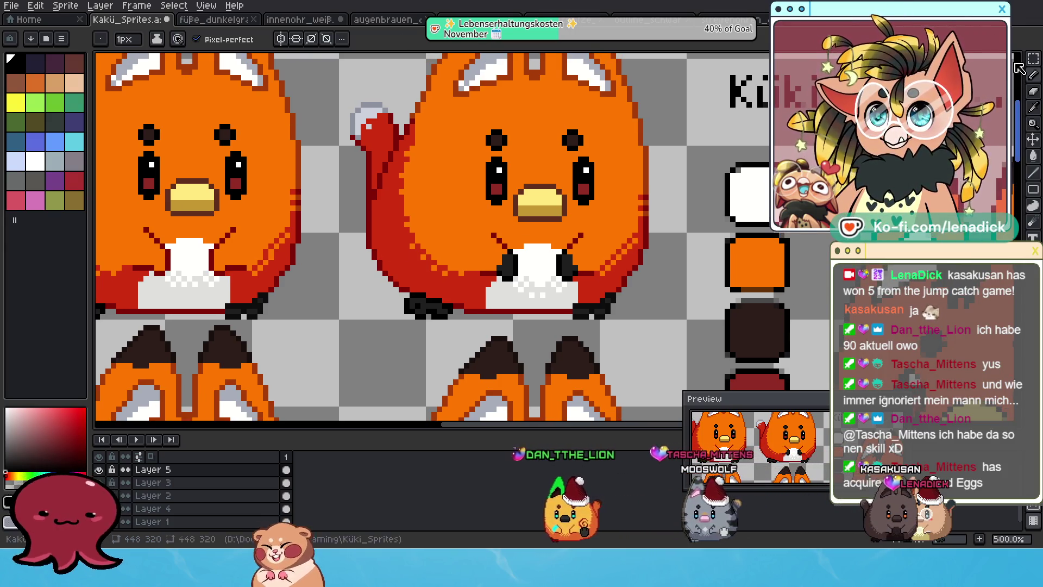
left_click(1032, 64)
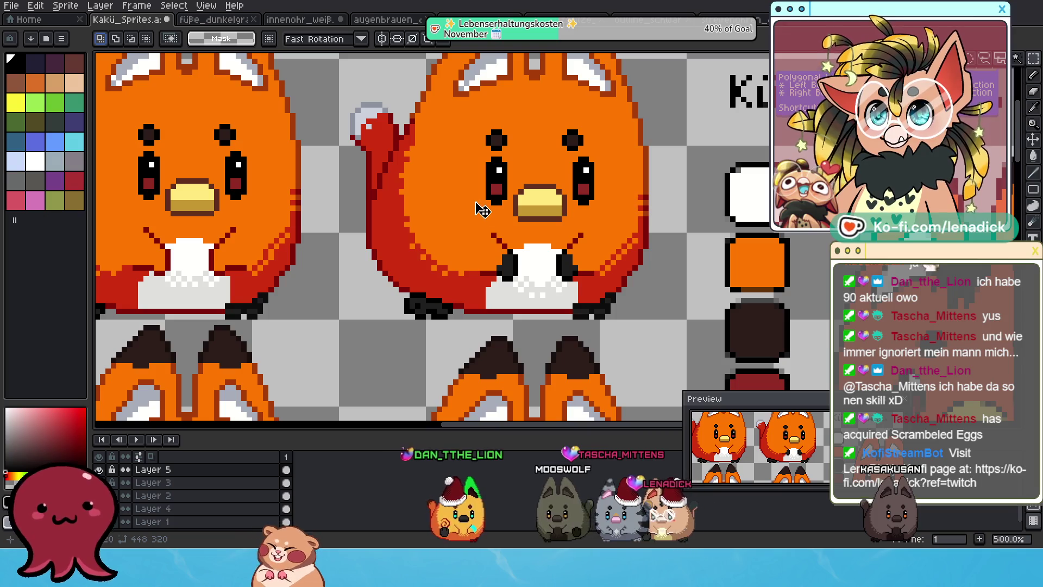
- Select the fox's arm pixels and place the copy over the middle fox's belly
scroll(504, 230, "down", 5)
scroll(544, 155, "up", 5)
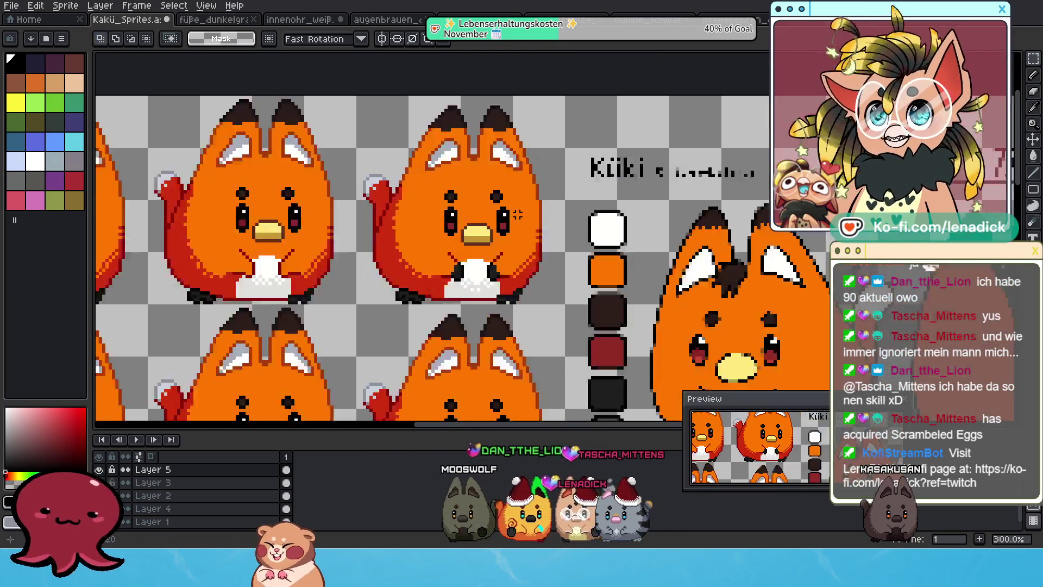
left_click_drag(386, 252, 573, 354)
mouse_move(468, 296)
left_mouse_down()
mouse_move(643, 217)
mouse_move(405, 214)
mouse_move(328, 231)
left_mouse_up()
mouse_move(261, 224)
left_mouse_down()
mouse_move(473, 255)
mouse_move(481, 271)
left_mouse_up()
mouse_move(580, 294)
left_mouse_down()
mouse_move(481, 289)
mouse_move(591, 273)
left_mouse_up()
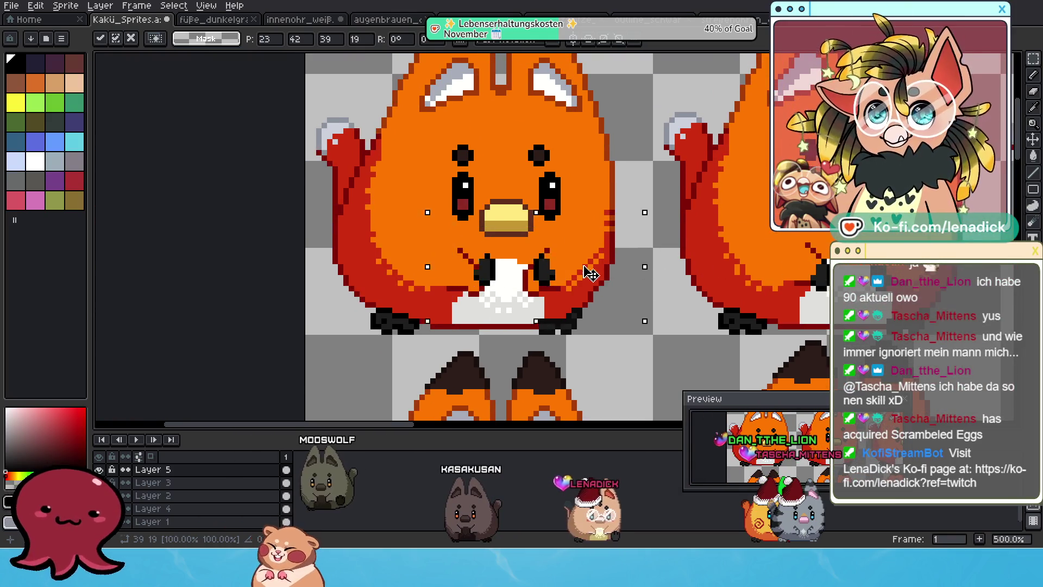
scroll(592, 261, "up", 2)
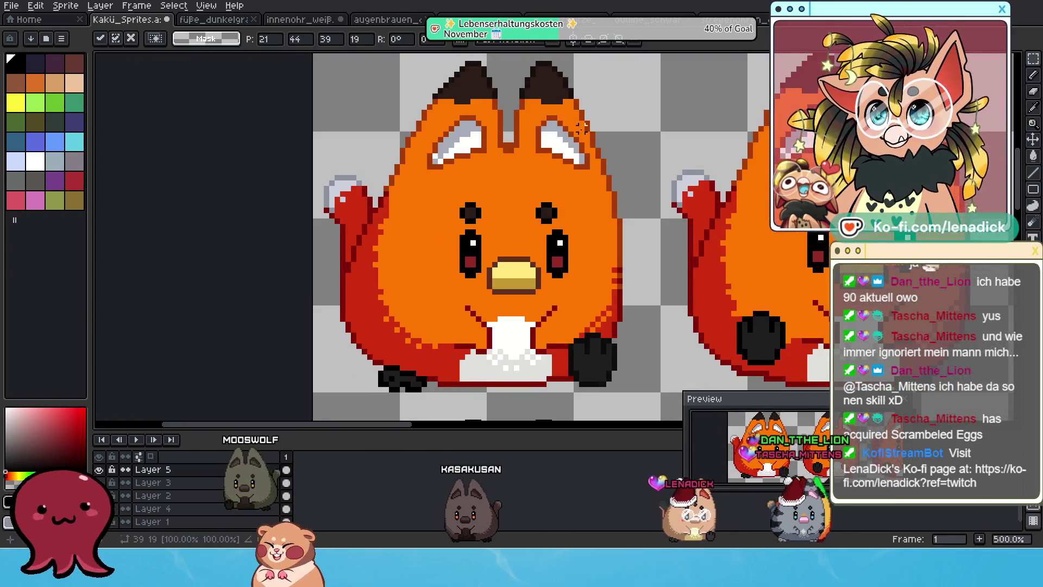
left_click_drag(603, 183, 657, 335)
scroll(657, 335, "right", 4)
left_click_drag(333, 333, 678, 330)
scroll(476, 322, "right", 4)
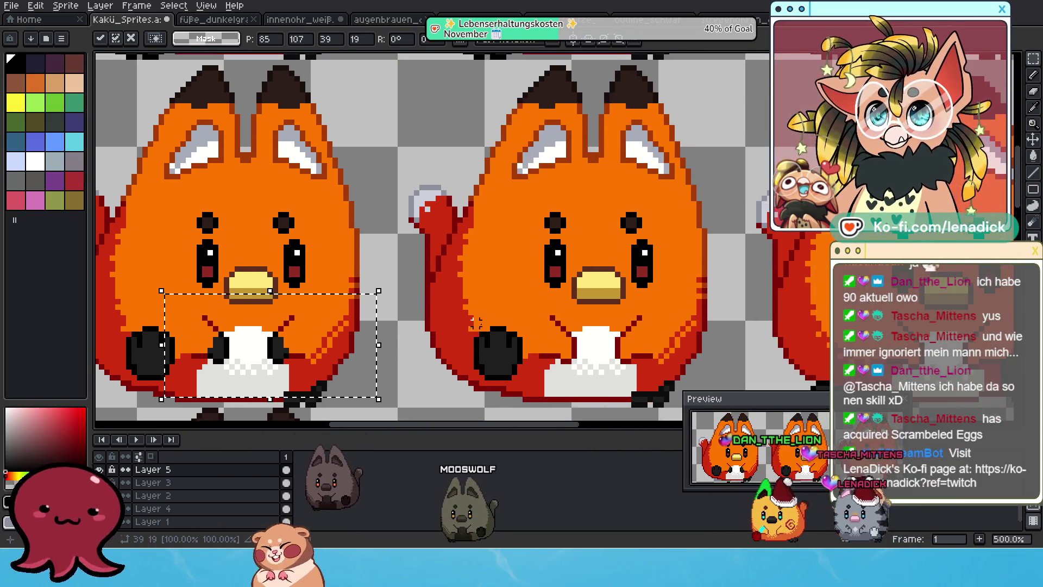
- Paste the eye and eyebrow pixels, try them on each fox, and settle them on the right fox
key("ctrl+v")
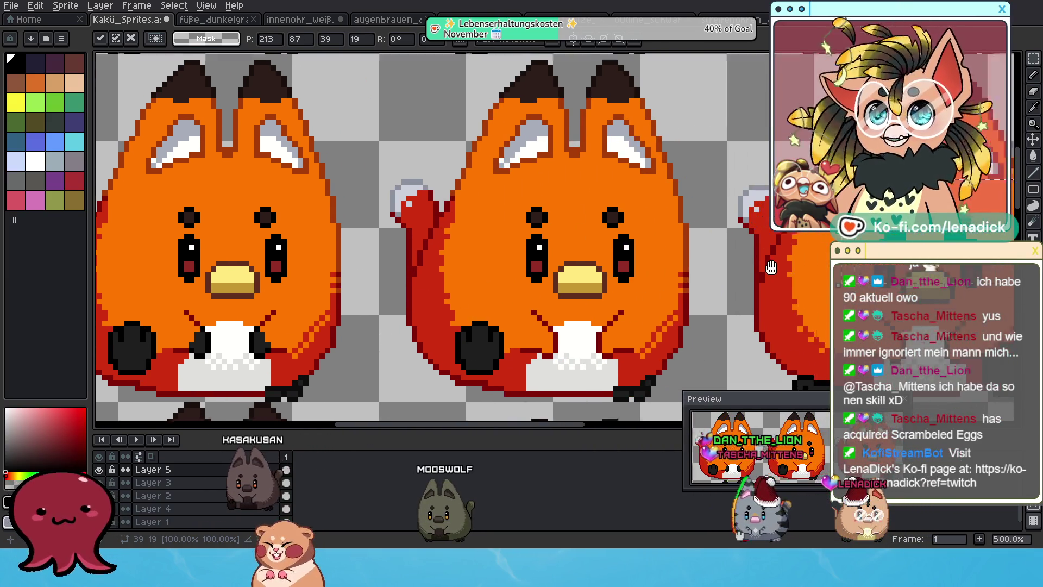
scroll(749, 213, "up", 1)
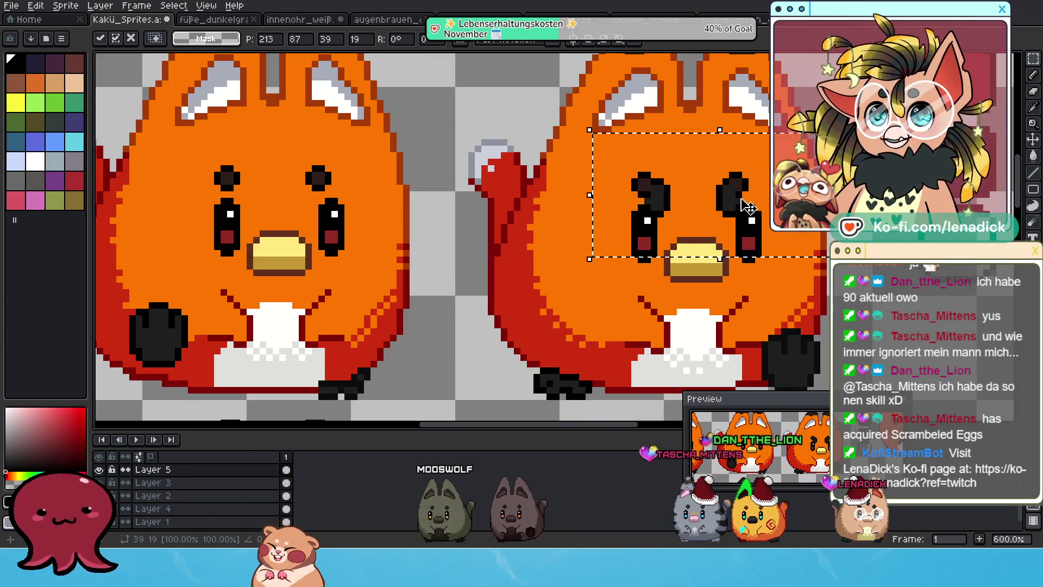
scroll(748, 207, "up", 1)
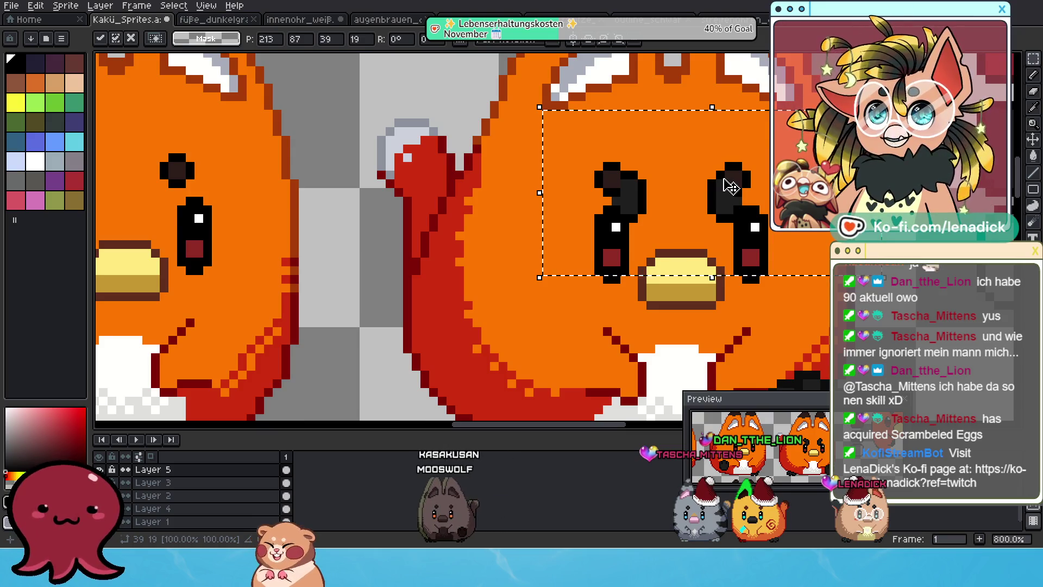
scroll(728, 204, "down", 3)
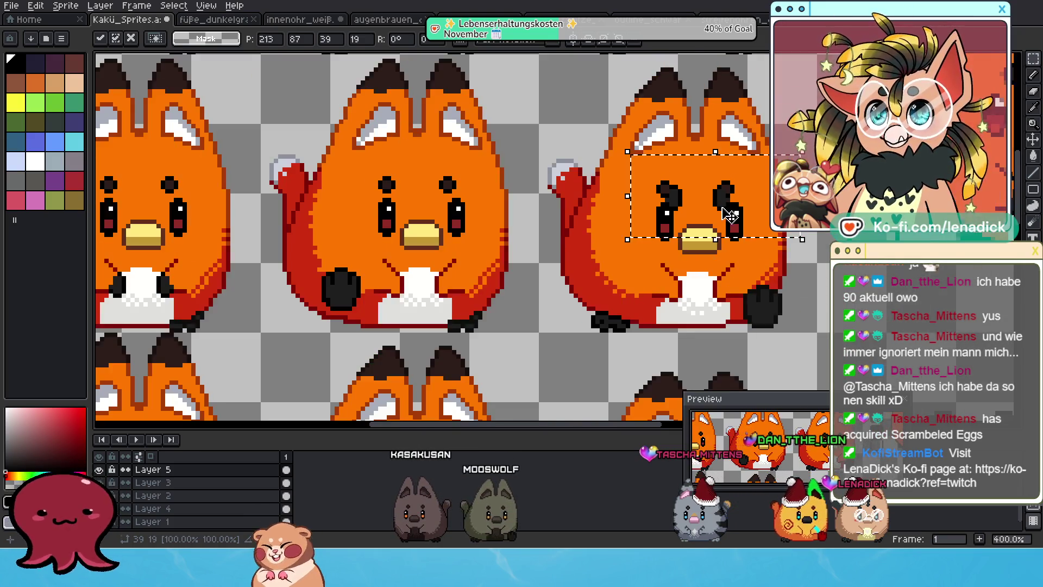
mouse_move(758, 222)
left_mouse_down()
mouse_move(503, 233)
mouse_move(475, 305)
mouse_move(483, 313)
left_mouse_up()
mouse_move(584, 282)
left_mouse_down()
mouse_move(802, 267)
mouse_move(797, 295)
left_mouse_up()
left_click_drag(462, 330, 456, 292)
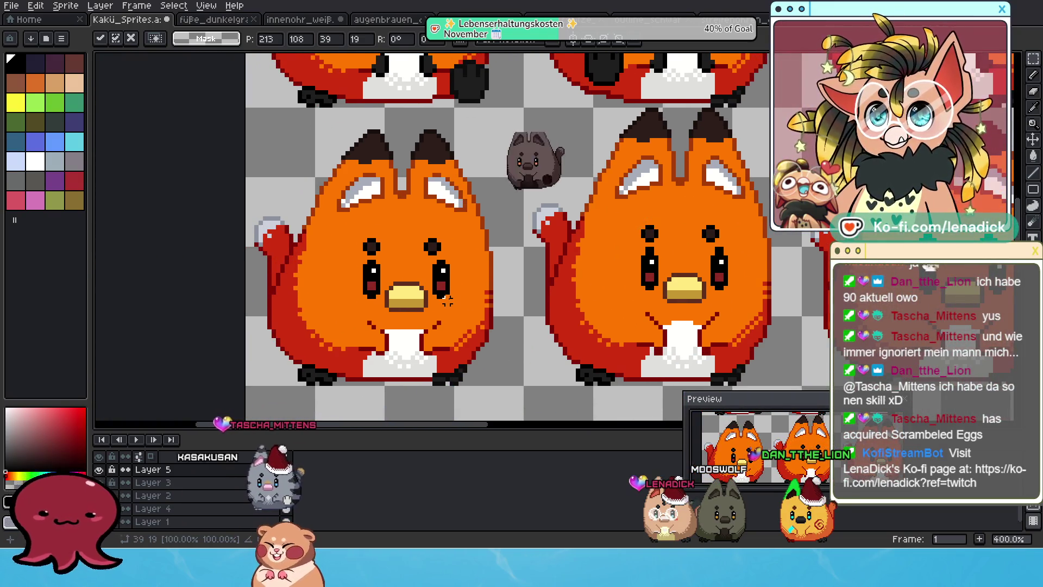
left_click_drag(595, 234, 474, 341)
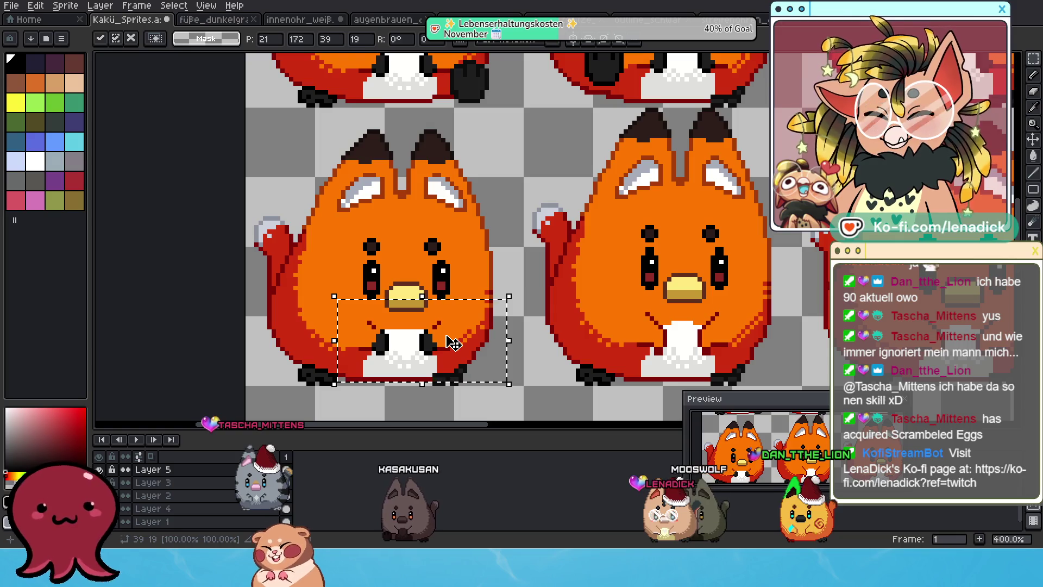
key("ctrl+z")
left_click_drag(711, 319, 752, 346)
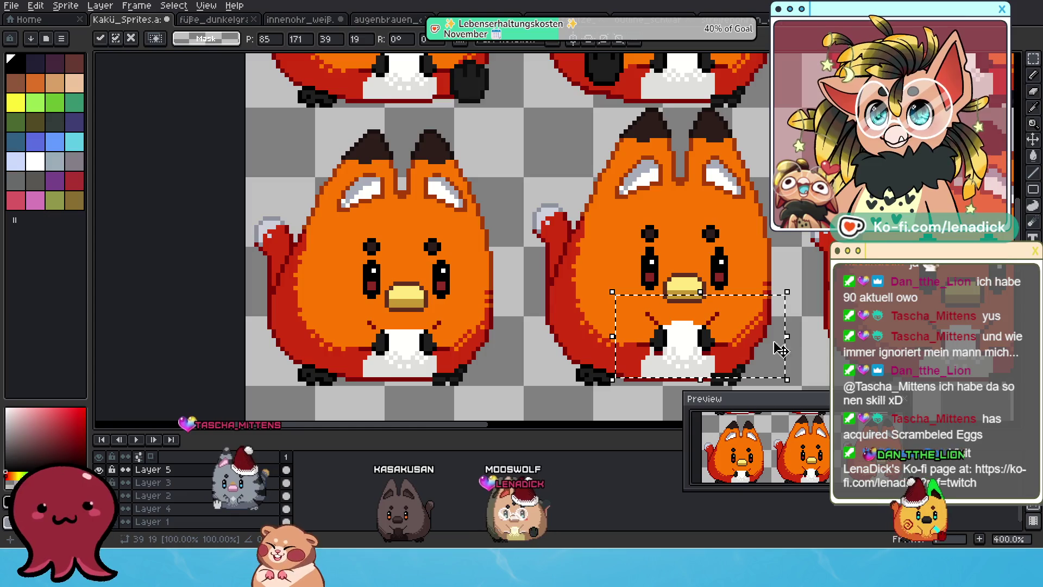
scroll(788, 347, "up", 1)
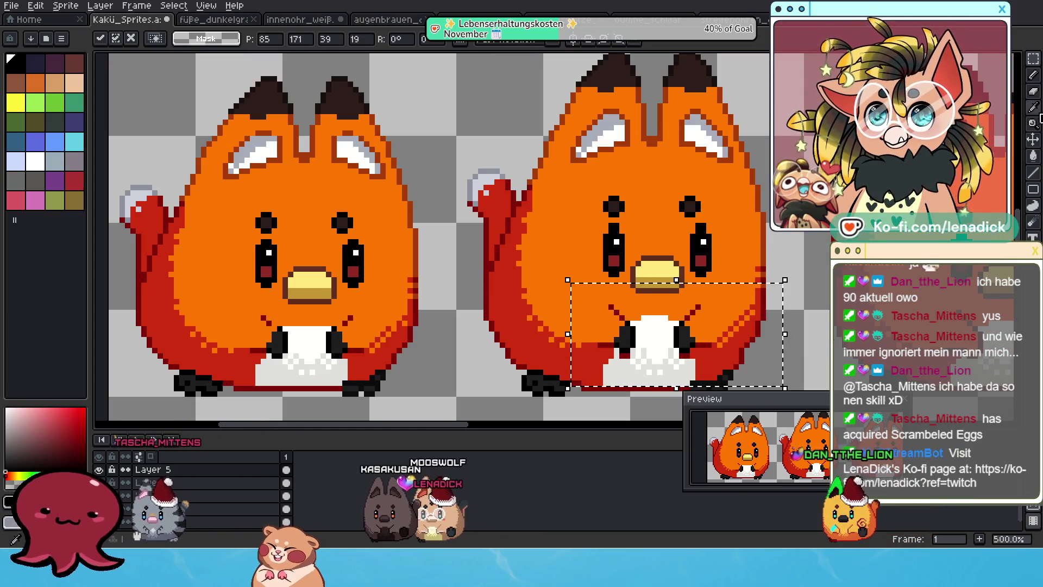
left_click(1035, 76)
scroll(597, 305, "up", 2)
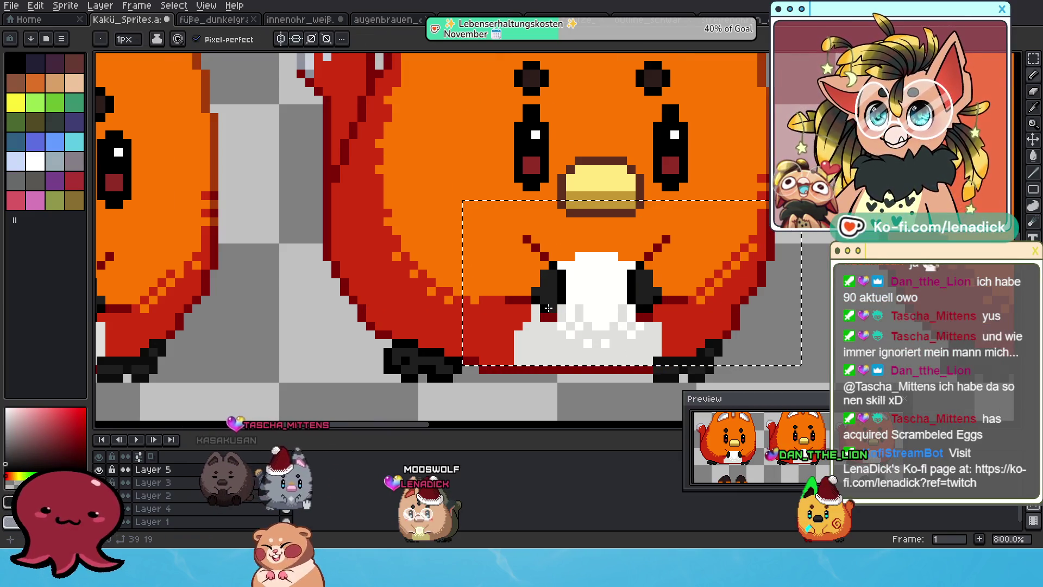
- Blacken both mouth-corner pixels and start moving the mouth marking onto the middle fox
left_click(547, 313)
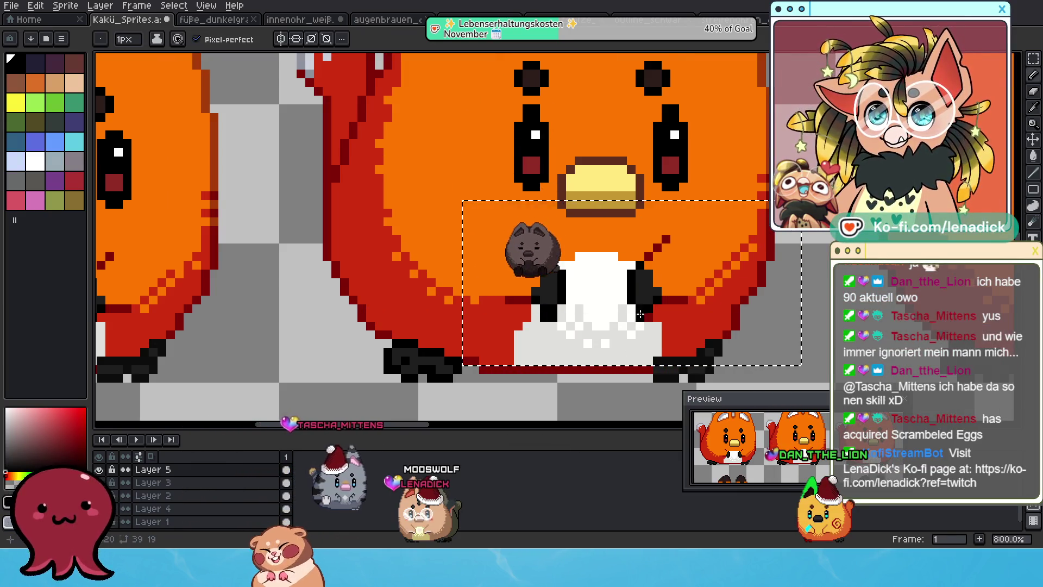
left_click(646, 314)
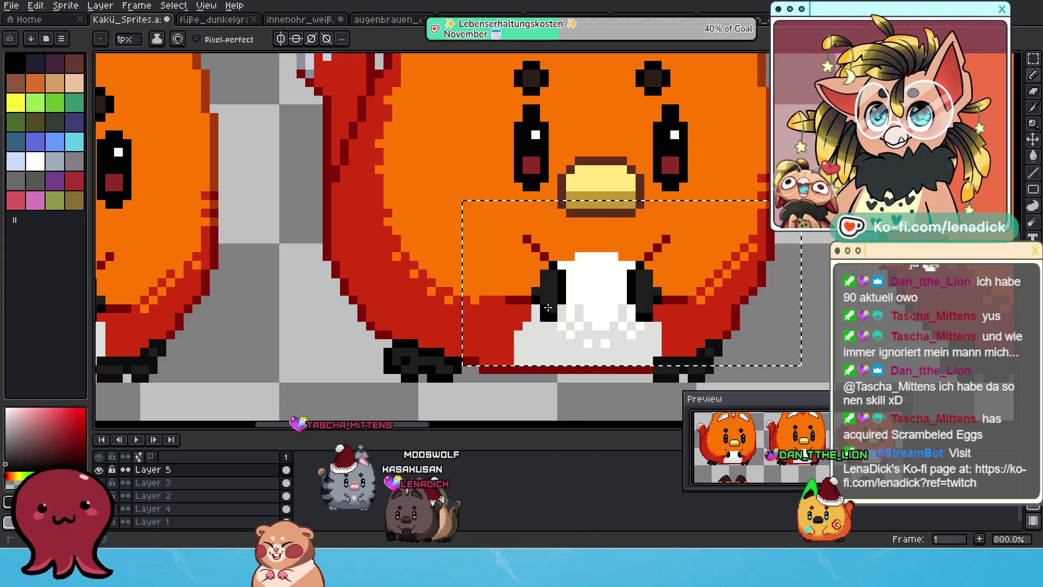
scroll(545, 307, "down", 2)
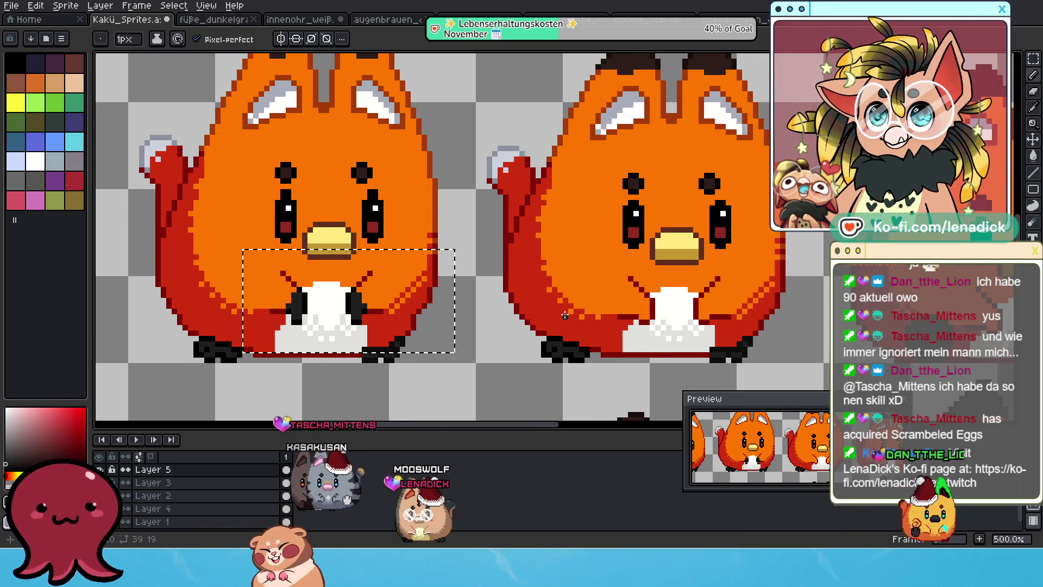
left_click_drag(348, 302, 931, 292)
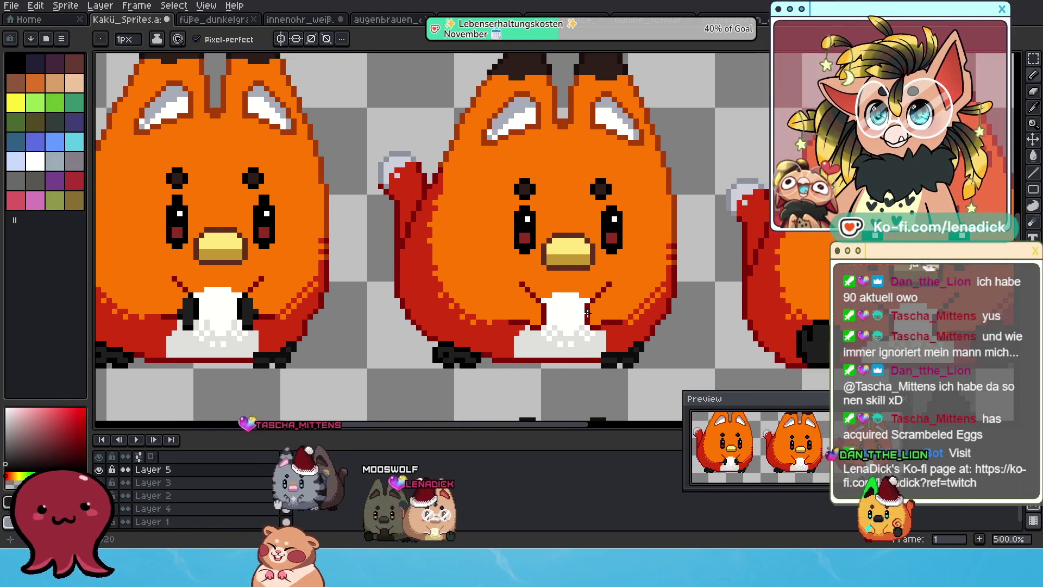
mouse_move(693, 272)
left_mouse_down()
mouse_move(587, 240)
mouse_move(580, 282)
left_mouse_up()
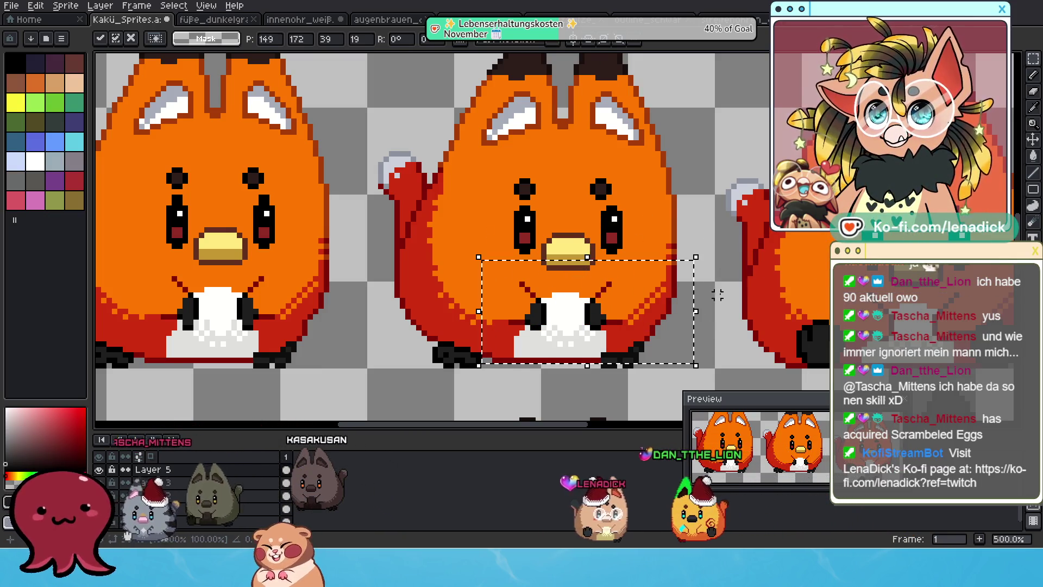
- Carry the mouth marking across onto the neighbouring fox sprites' faces
scroll(579, 283, "right", 5)
mouse_move(297, 315)
left_mouse_down()
mouse_move(646, 240)
mouse_move(679, 322)
left_mouse_up()
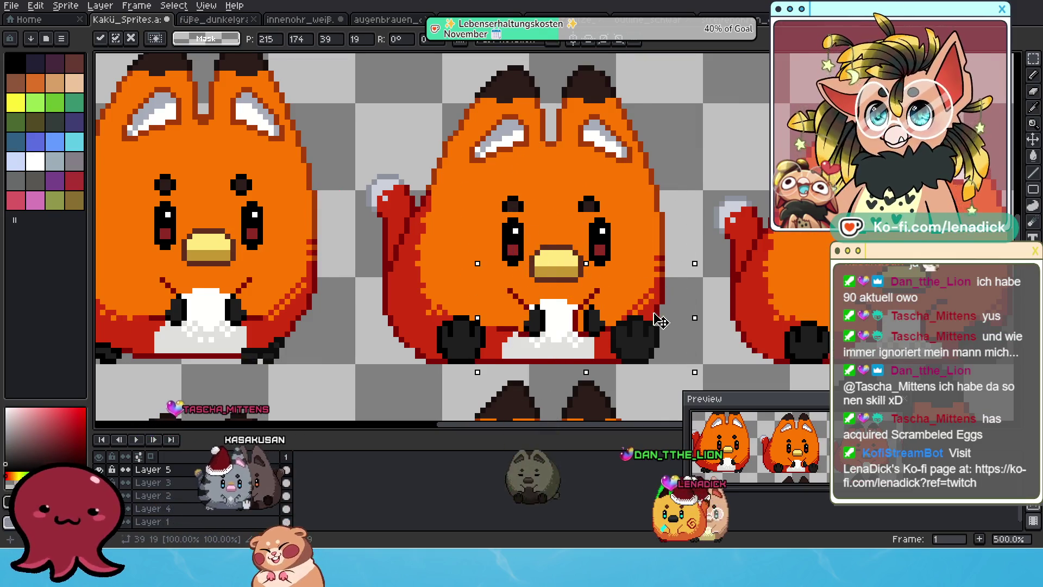
scroll(679, 322, "right", 5)
scroll(679, 322, "down", 1)
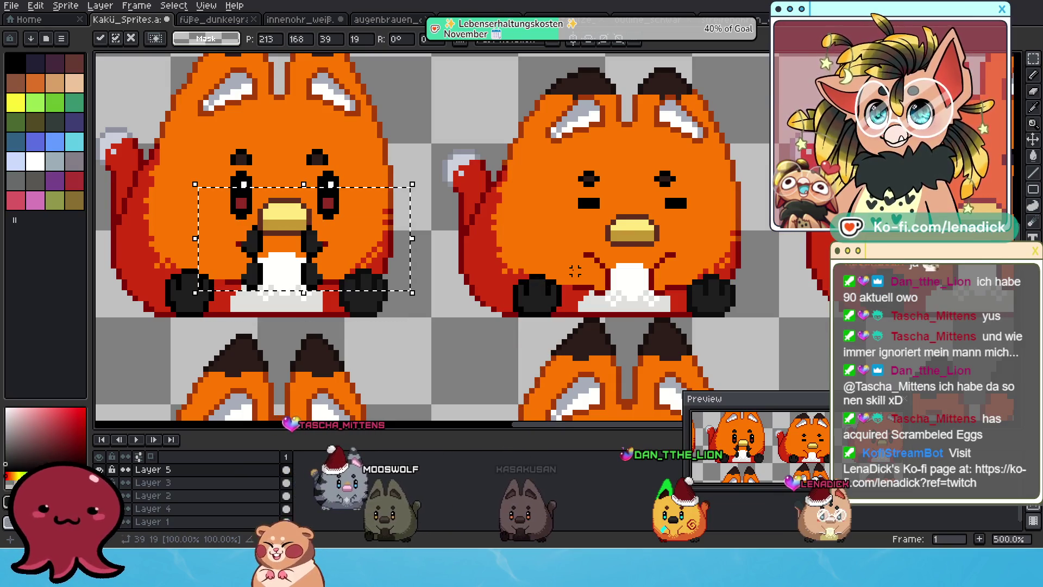
left_click_drag(317, 256, 659, 255)
left_click_drag(700, 296, 702, 301)
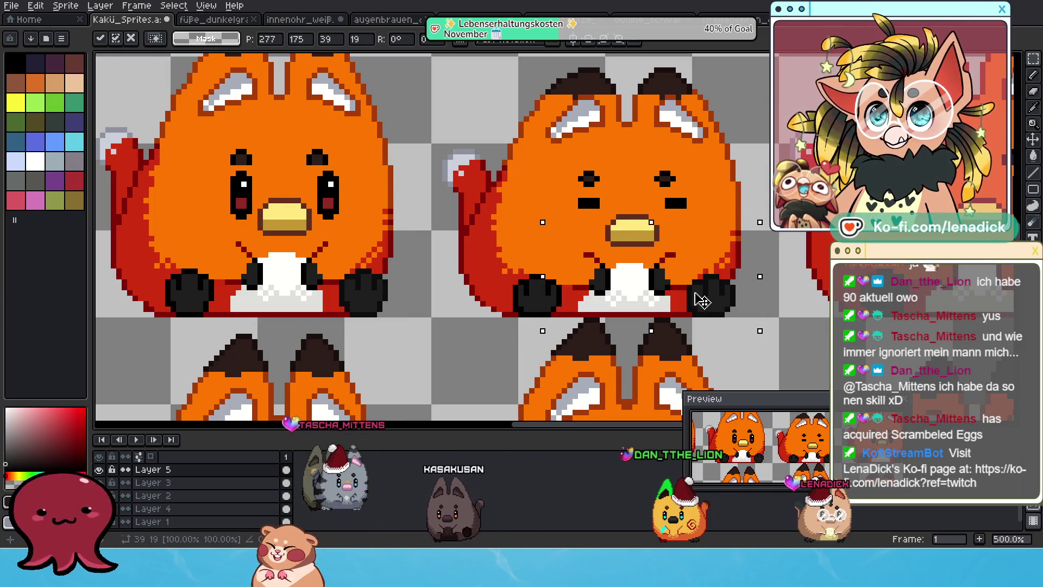
scroll(702, 301, "right", 7)
mouse_move(306, 276)
left_mouse_down()
mouse_move(617, 251)
mouse_move(644, 259)
left_mouse_up()
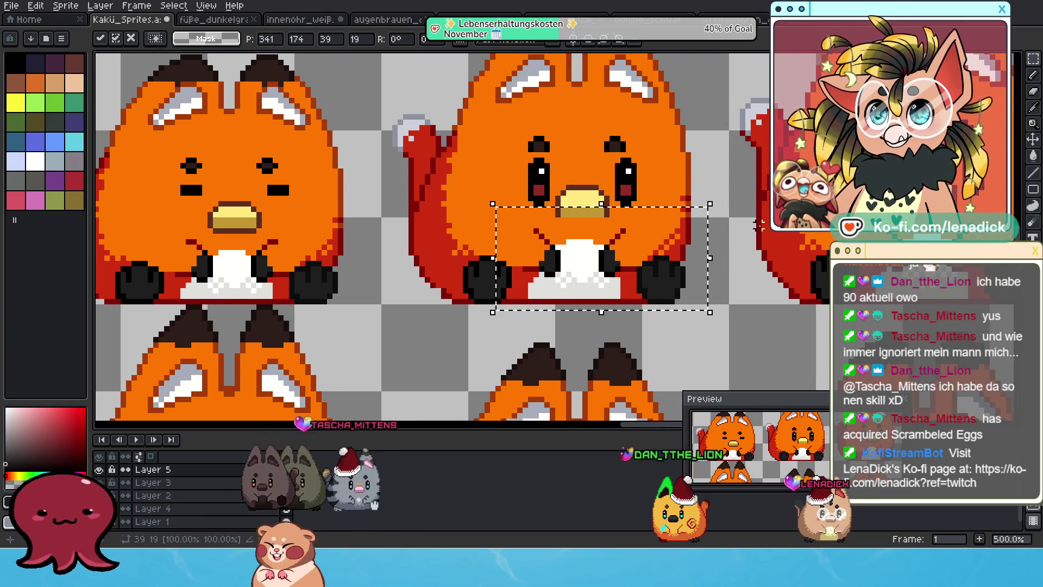
scroll(758, 225, "right", 7)
mouse_move(262, 296)
left_mouse_down()
mouse_move(632, 247)
mouse_move(611, 292)
left_mouse_up()
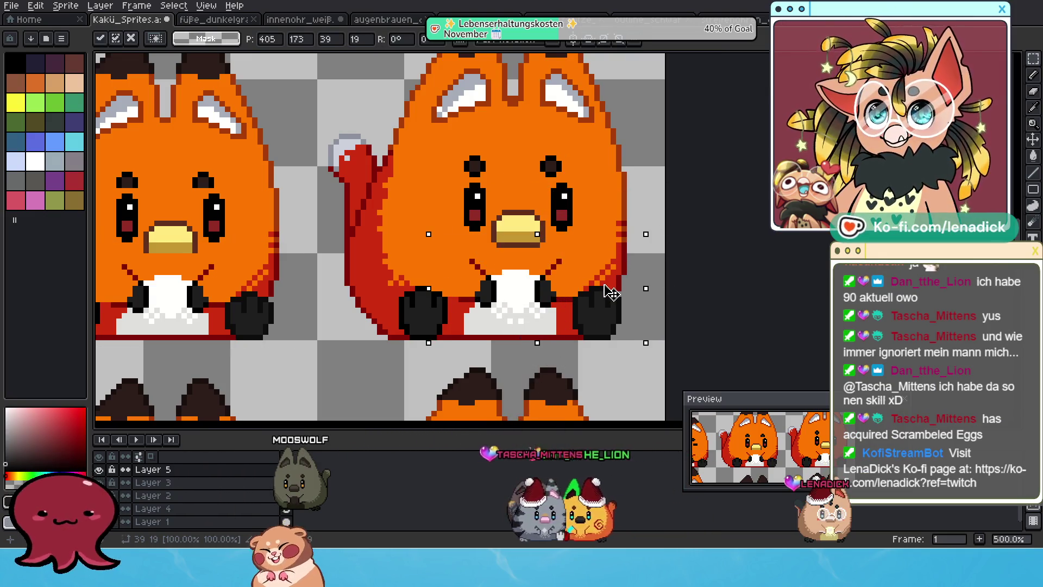
scroll(611, 292, "down", 5)
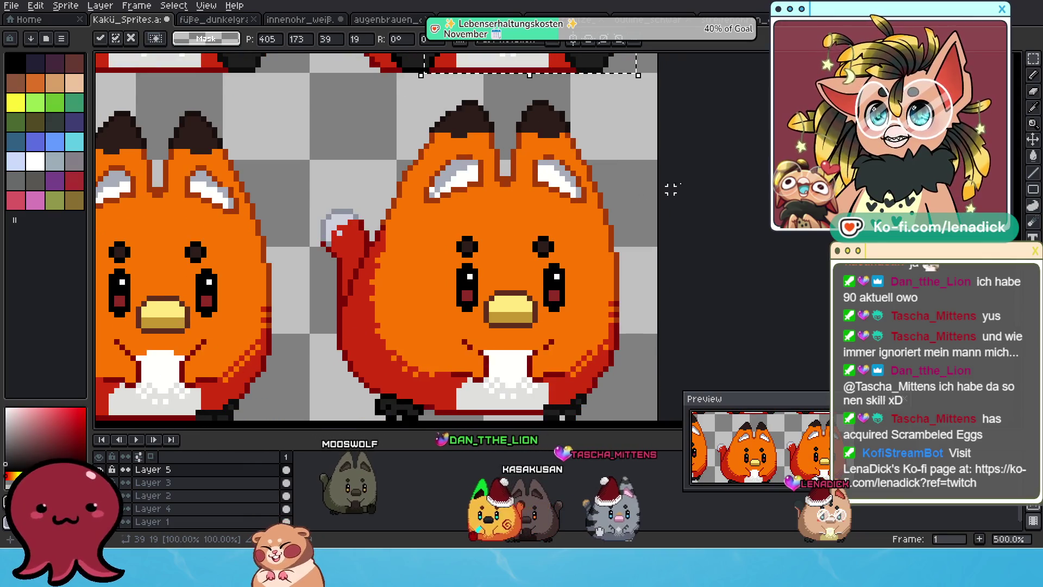
scroll(640, 244, "down", 2)
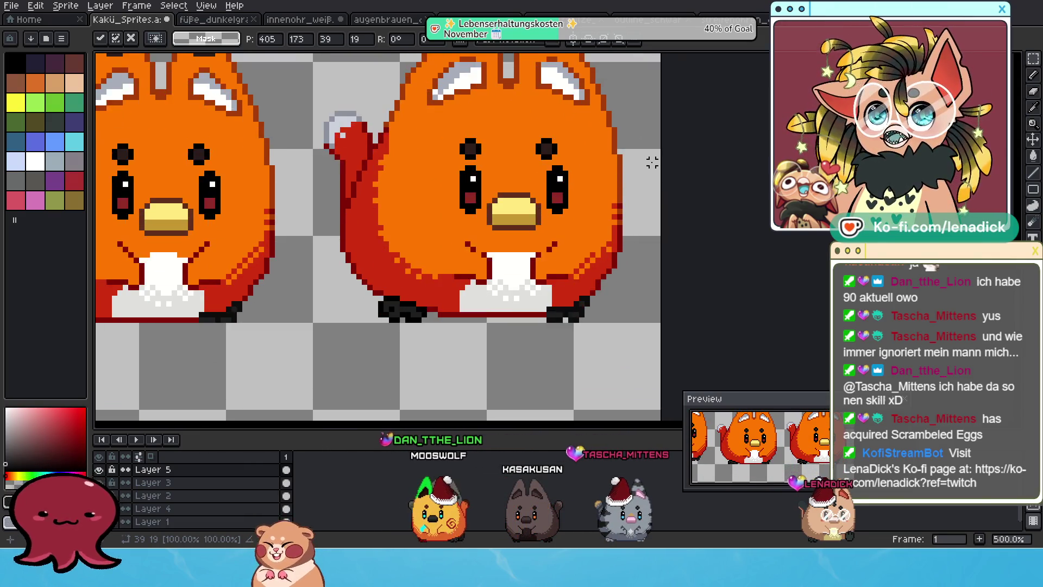
- Paste the dark marking pixels again and move them onto the middle sprite's belly
key("ctrl+v")
left_click_drag(553, 263, 530, 291)
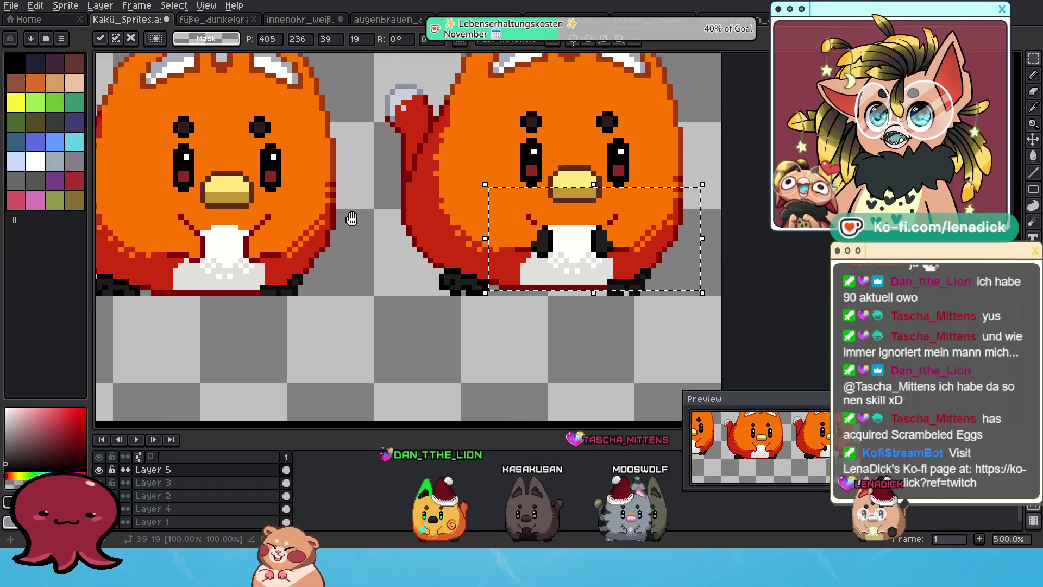
key("ctrl+z")
key("ctrl+v")
left_click_drag(600, 231, 628, 278)
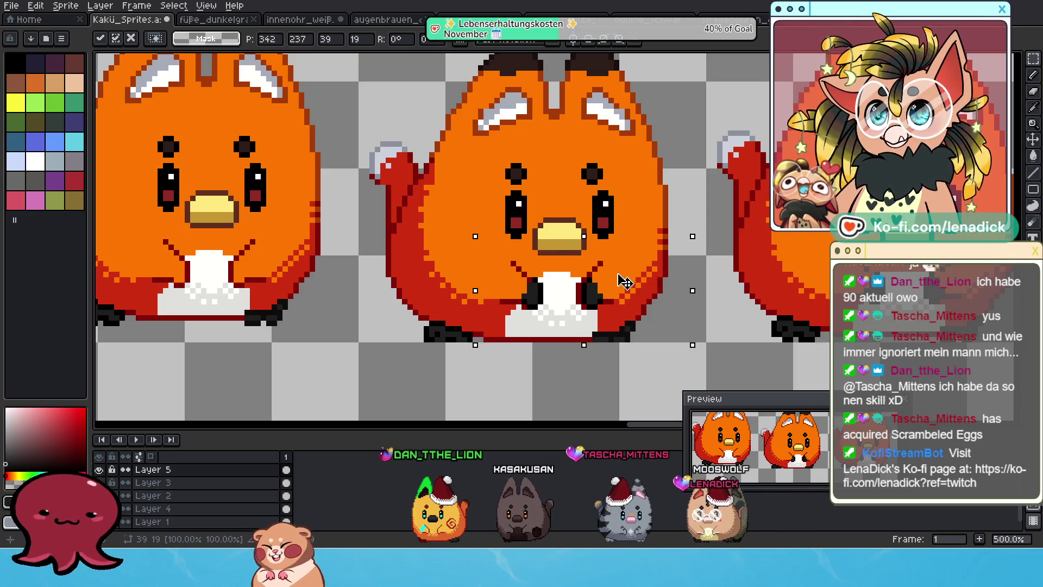
mouse_move(383, 259)
left_mouse_down()
mouse_move(549, 226)
mouse_move(609, 236)
mouse_move(470, 236)
left_mouse_up()
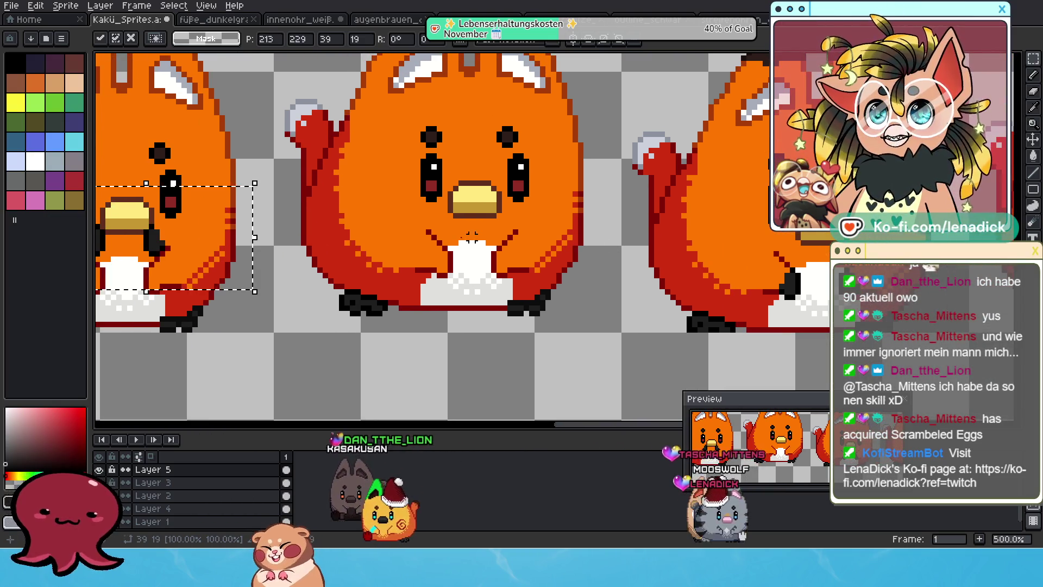
mouse_move(160, 237)
left_mouse_down()
mouse_move(458, 245)
mouse_move(502, 265)
left_mouse_up()
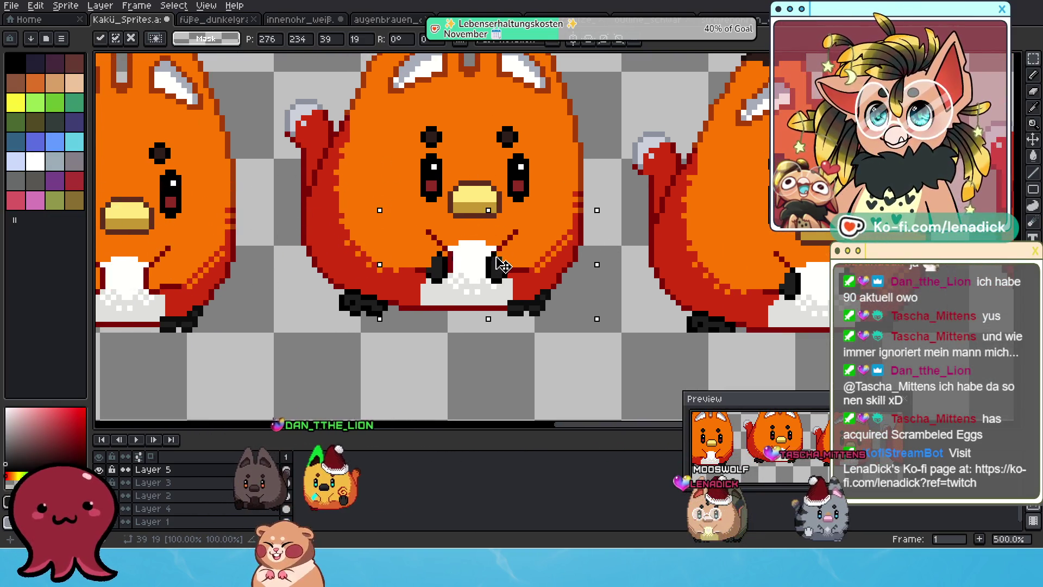
- Position the pasted marking pixels on the bellies of the neighbouring fox sprites
left_click_drag(349, 202, 589, 224)
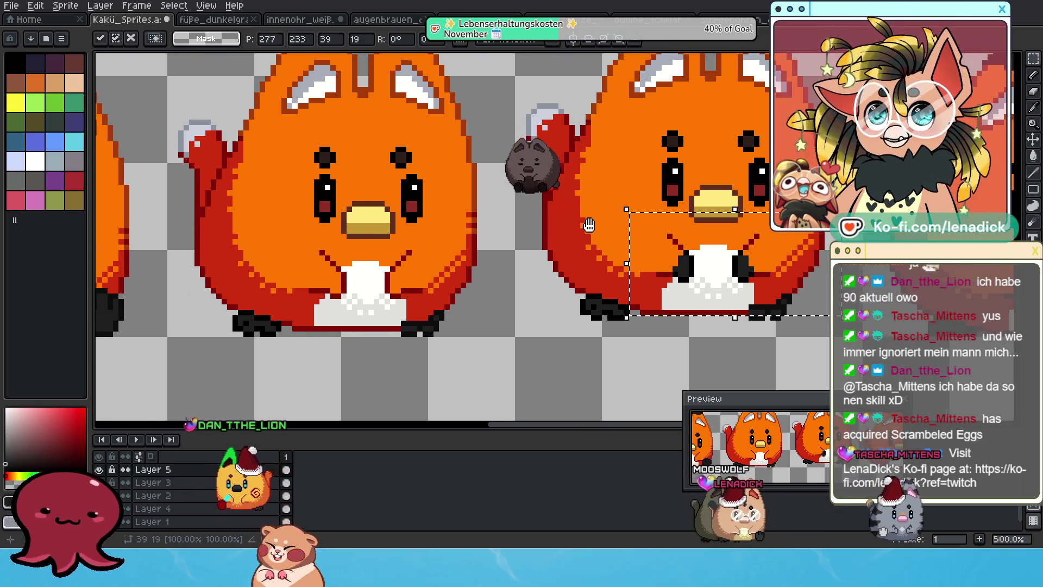
mouse_move(785, 271)
left_mouse_down()
mouse_move(429, 274)
mouse_move(438, 282)
left_mouse_up()
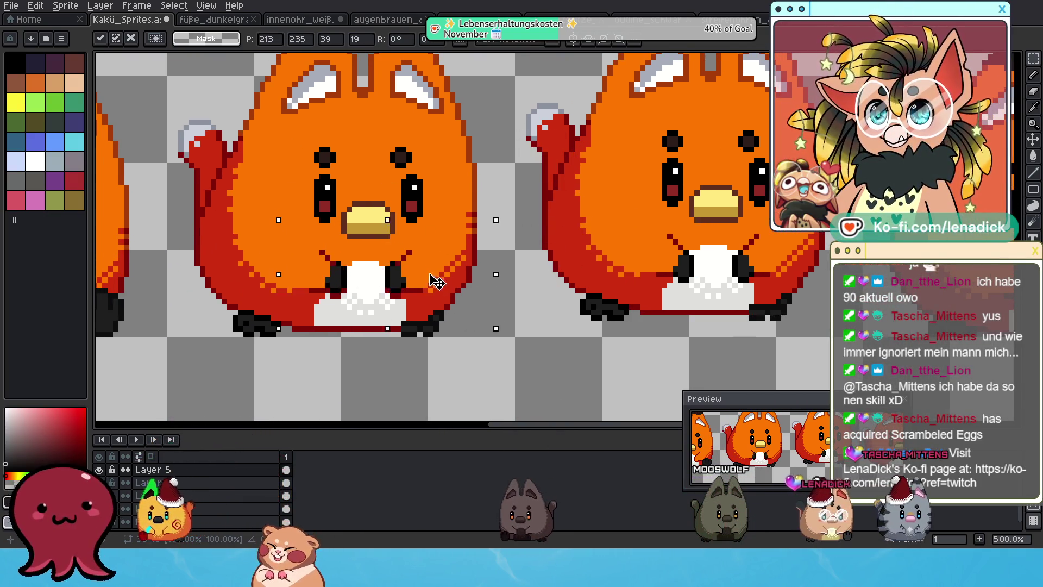
left_click_drag(277, 269, 778, 301)
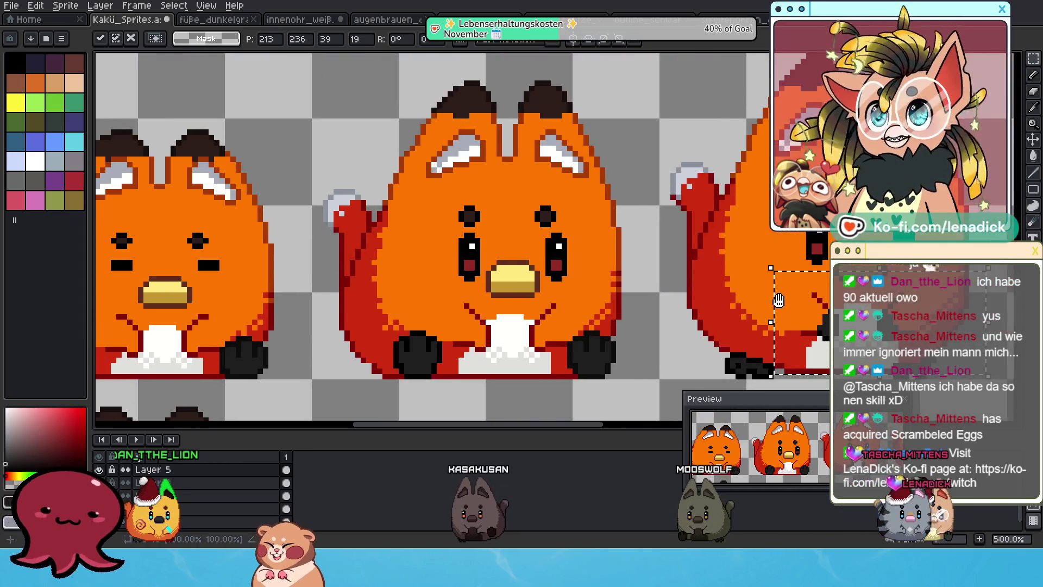
left_click_drag(602, 323, 615, 234)
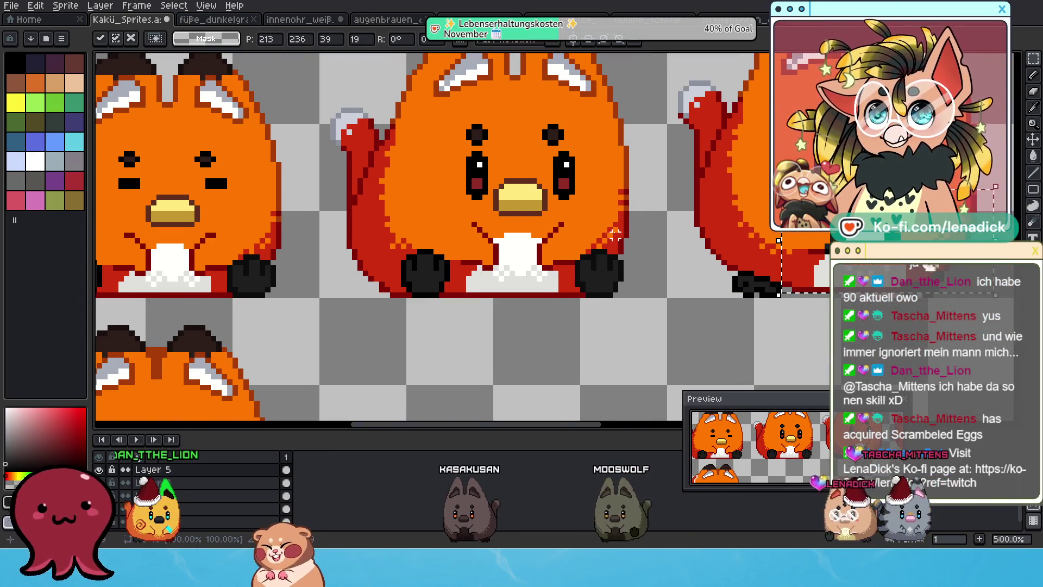
mouse_move(948, 213)
left_mouse_down()
mouse_move(638, 231)
mouse_move(594, 230)
mouse_move(600, 223)
left_mouse_up()
left_click_drag(278, 213, 324, 179)
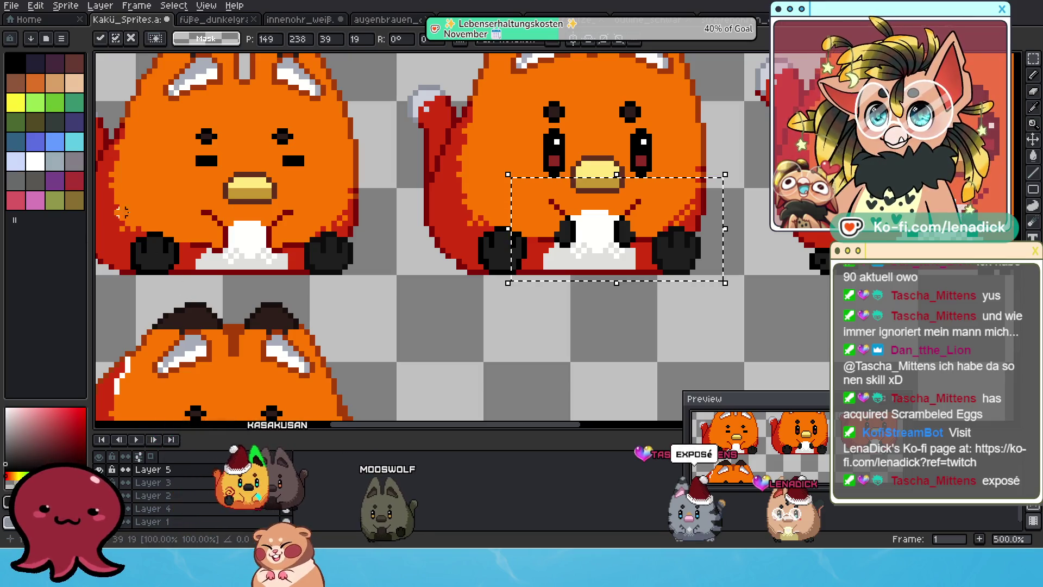
left_click_drag(693, 293, 636, 305)
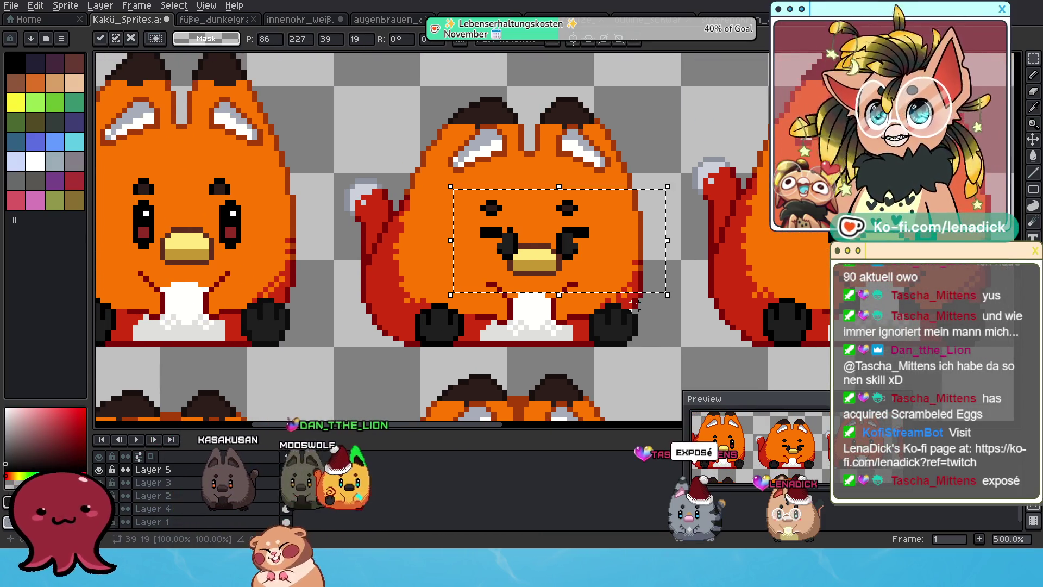
left_click_drag(609, 246, 600, 314)
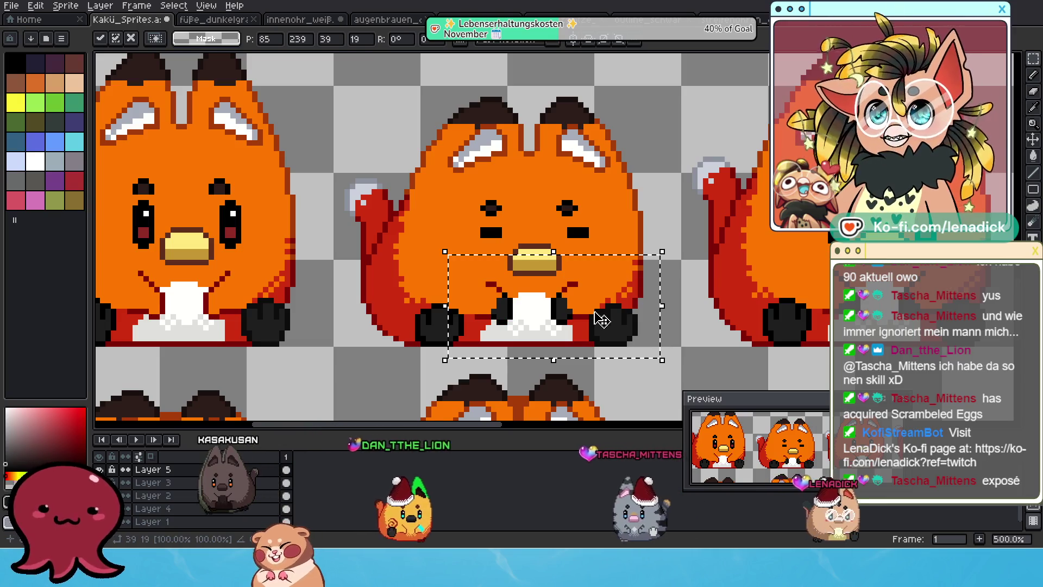
key("ctrl+z")
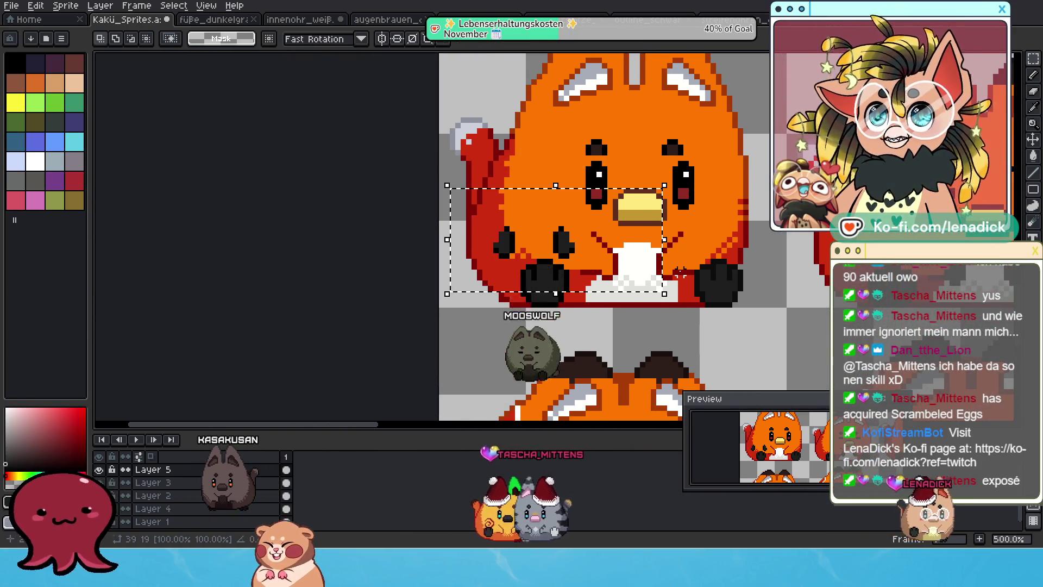
left_click_drag(591, 260, 694, 281)
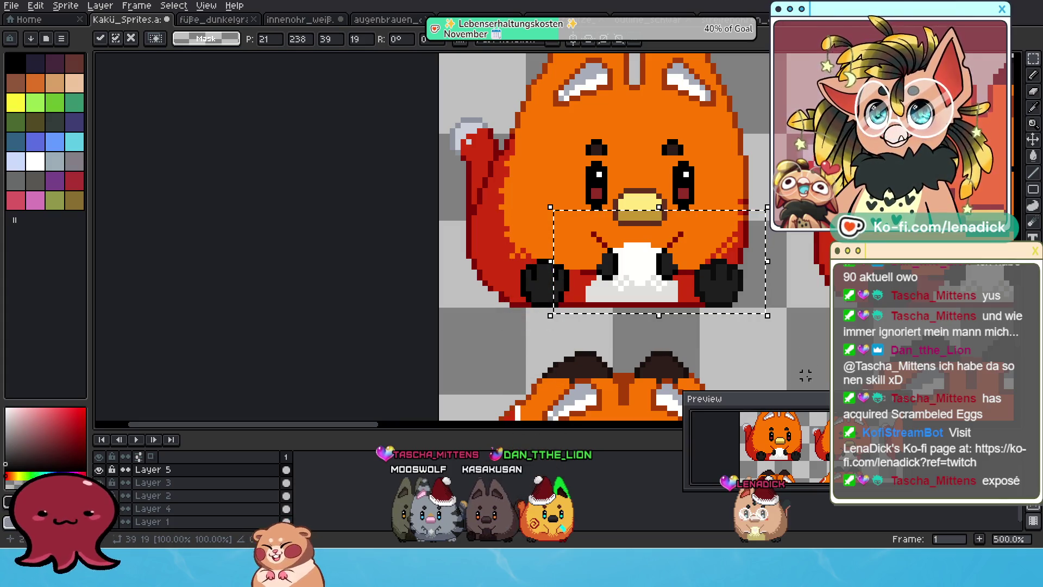
- Position the copied dark markings beside the left fox's white chest, nudging two pixels down
mouse_move(801, 387)
left_mouse_down()
mouse_move(782, 328)
mouse_move(576, 173)
left_mouse_up()
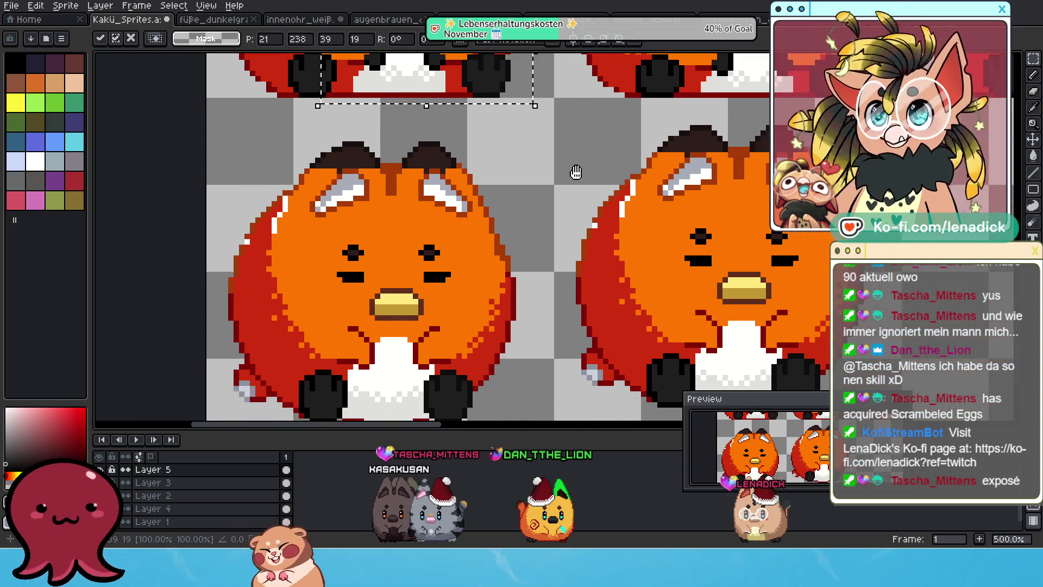
left_click_drag(369, 70, 499, 256)
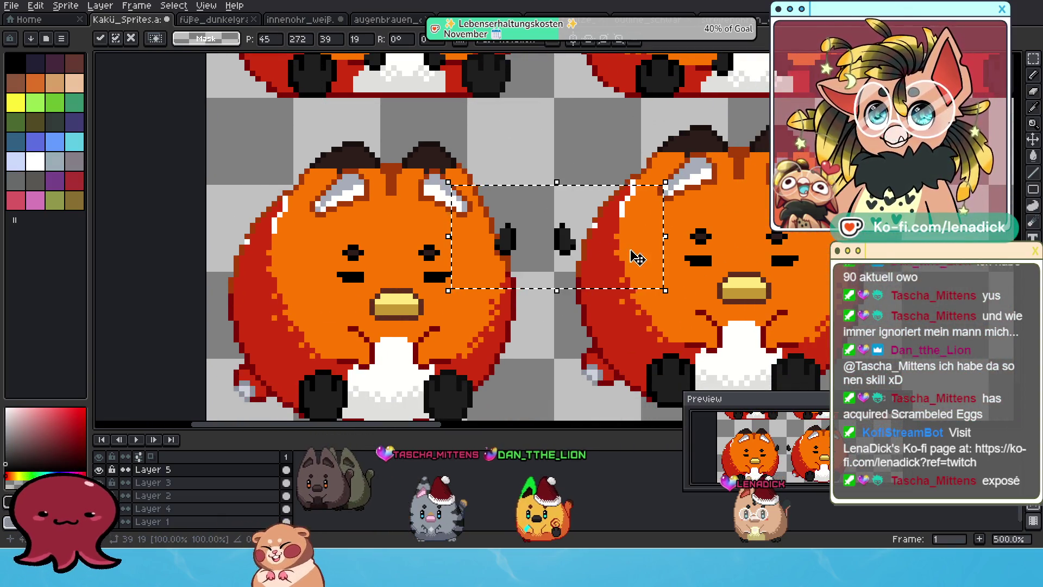
left_click_drag(636, 258, 519, 337)
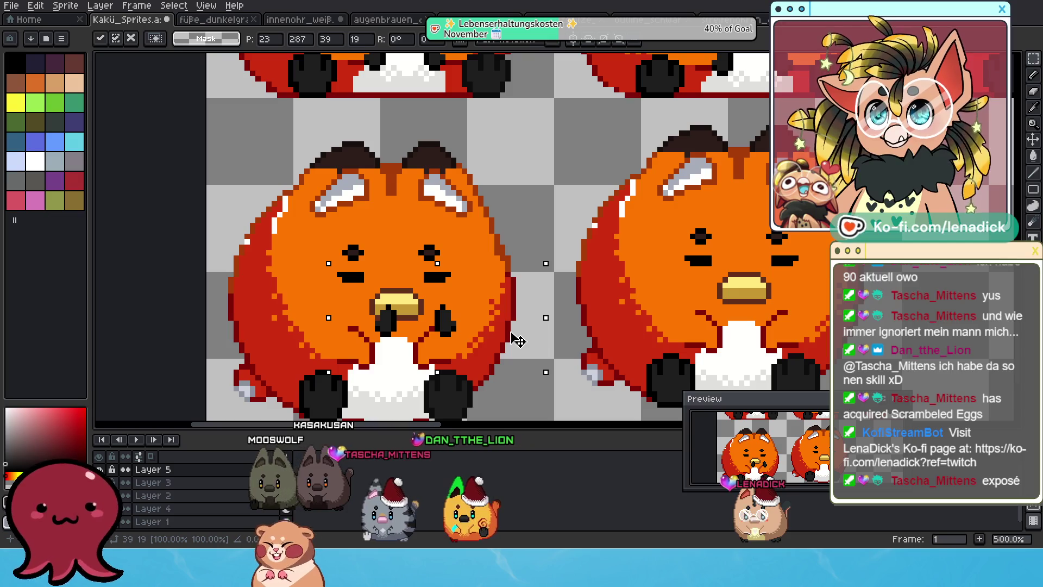
left_click_drag(517, 337, 495, 375)
key("Down")
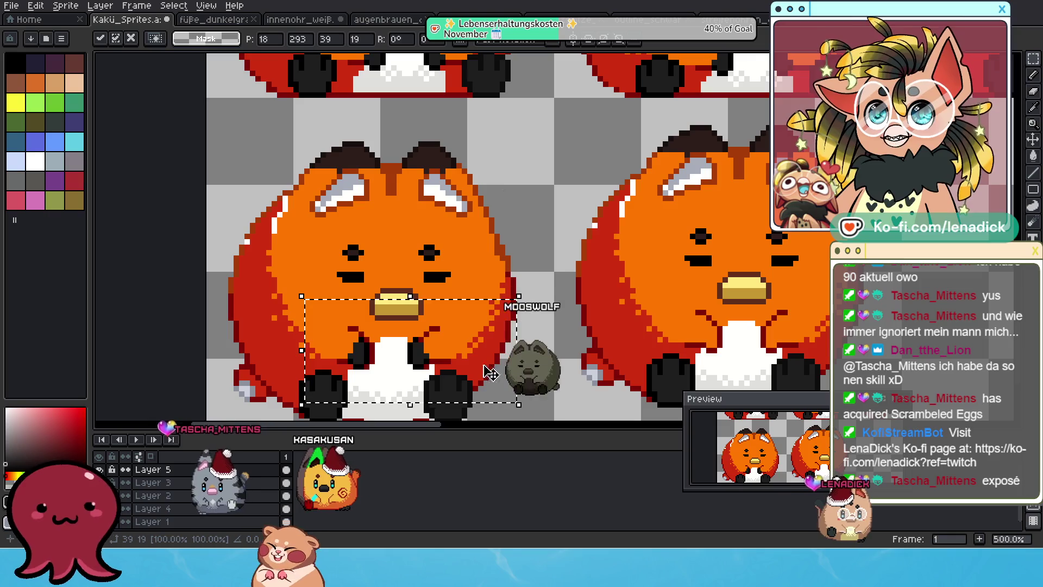
key("Down")
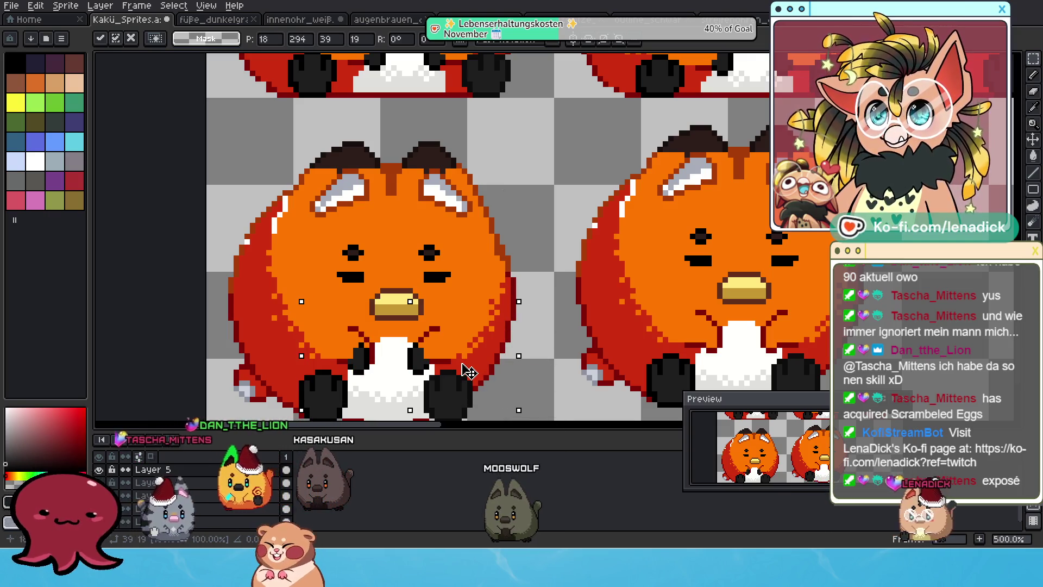
left_click_drag(473, 372, 475, 365)
- Move the markings onto the right fox's chest and drop them in place
left_click_drag(598, 303, 402, 336)
mouse_move(293, 392)
left_mouse_down()
mouse_move(608, 246)
mouse_move(628, 245)
mouse_move(646, 343)
mouse_move(639, 375)
left_mouse_up()
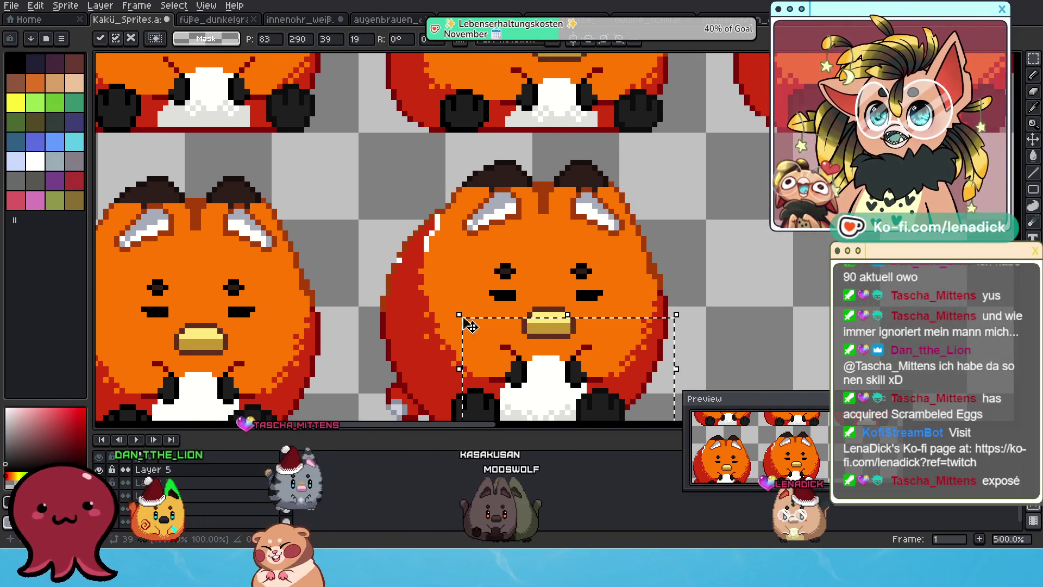
left_click_drag(470, 325, 614, 292)
mouse_move(277, 244)
left_mouse_down()
mouse_move(366, 184)
mouse_move(354, 204)
left_mouse_up()
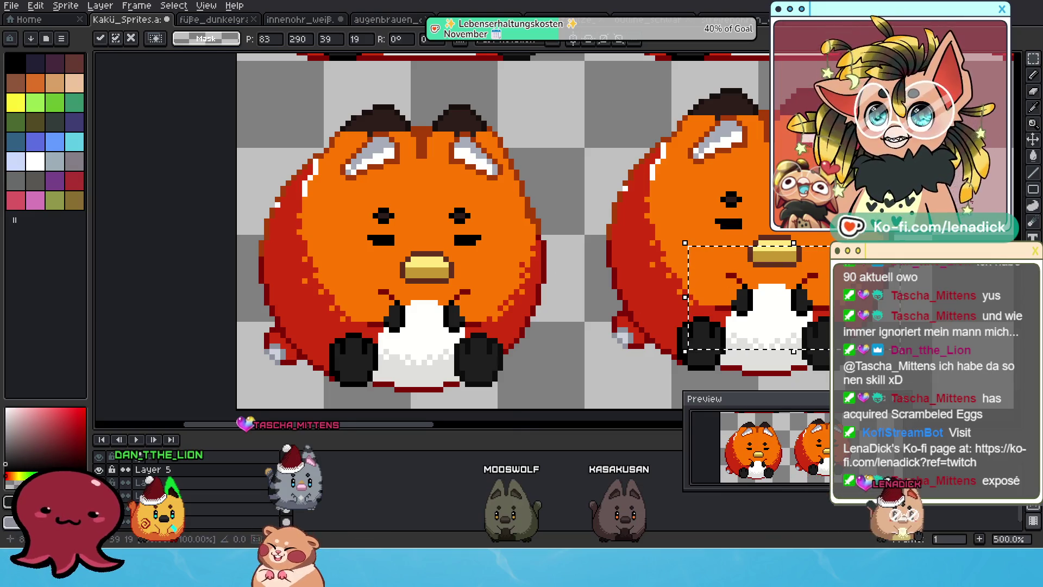
left_click(1032, 157)
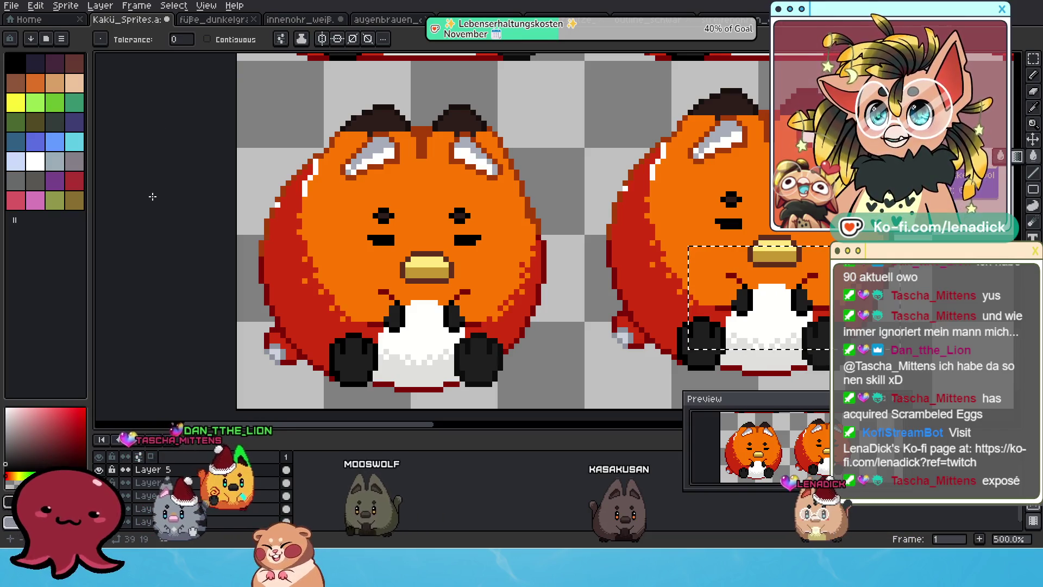
- Deselect the placed chest markings on the right fox
key("ctrl+d")
scroll(227, 192, "up", 4)
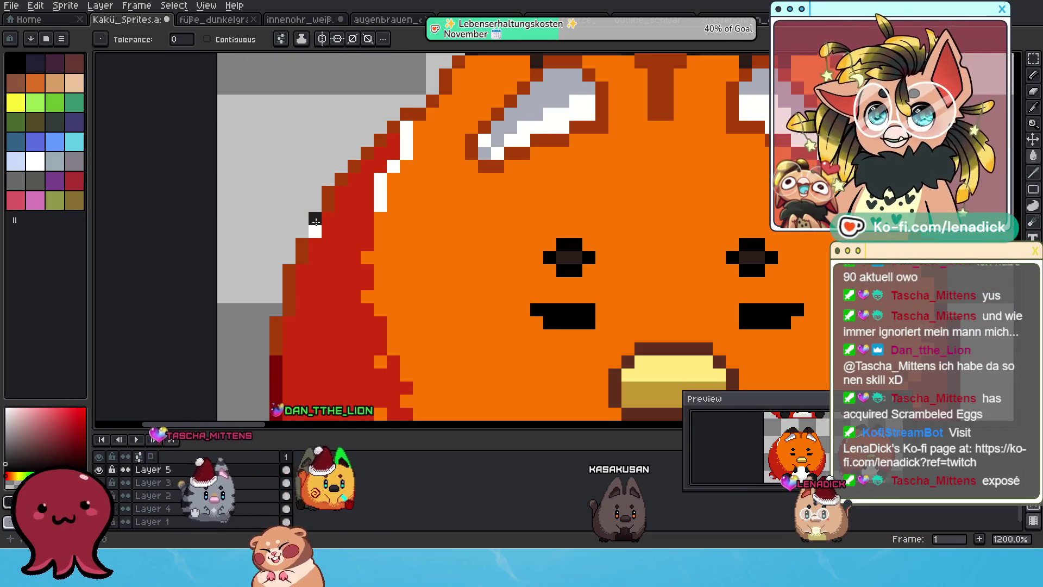
scroll(313, 225, "down", 3)
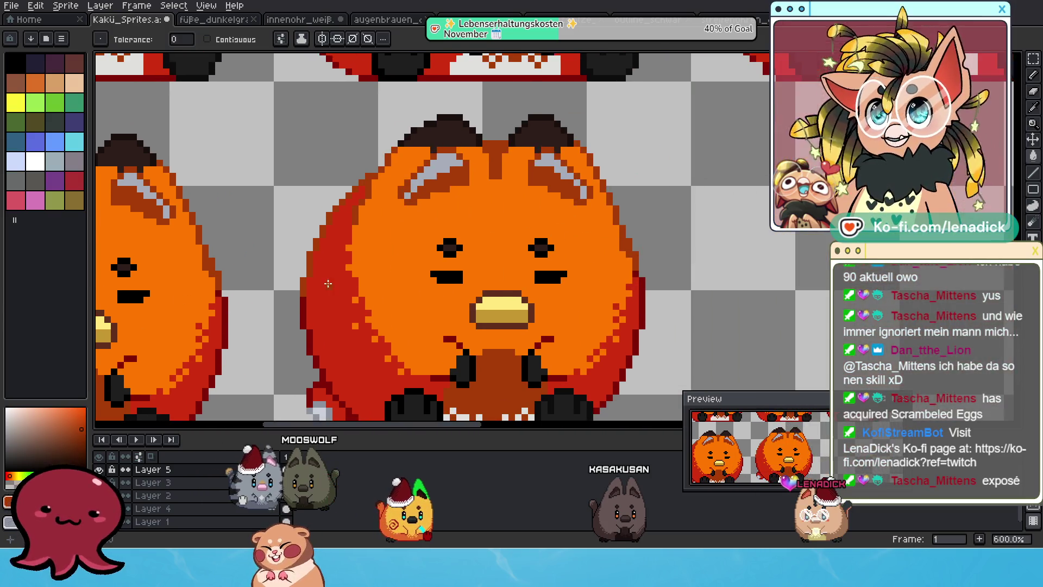
scroll(281, 215, "down", 1)
scroll(487, 225, "left", 2)
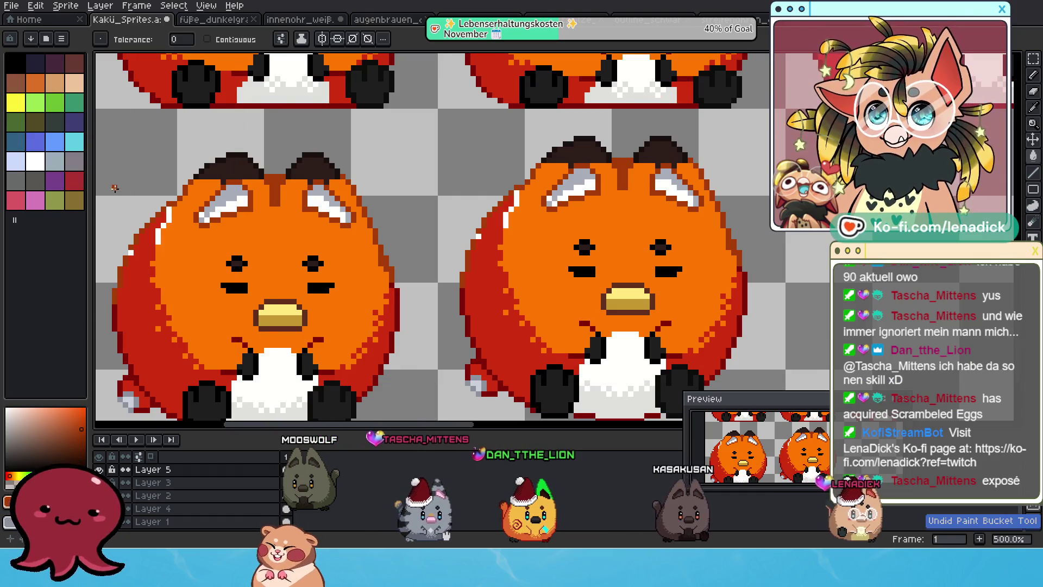
scroll(450, 234, "up", 1)
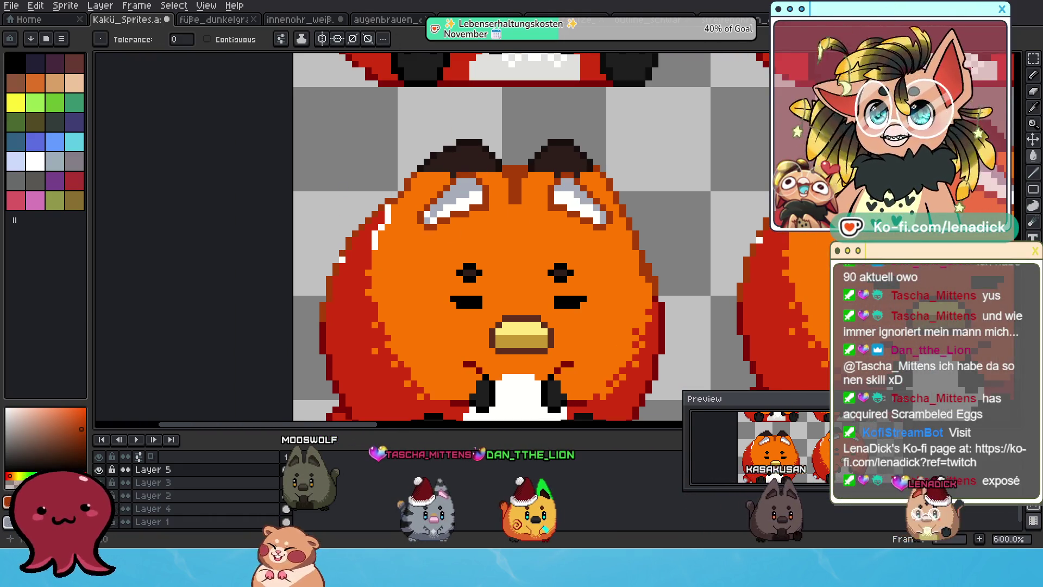
scroll(380, 275, "up", 4)
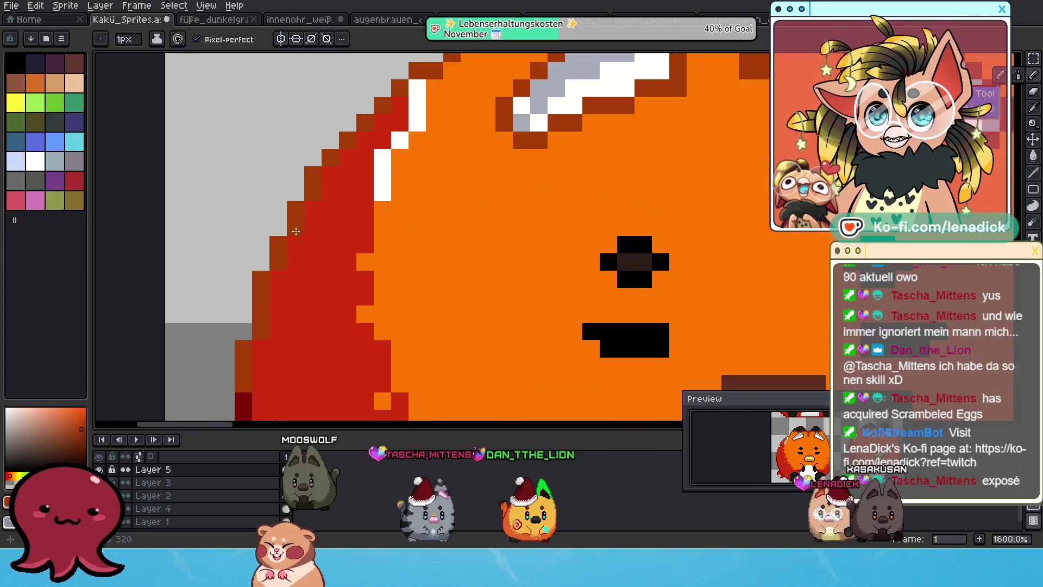
scroll(320, 216, "down", 3)
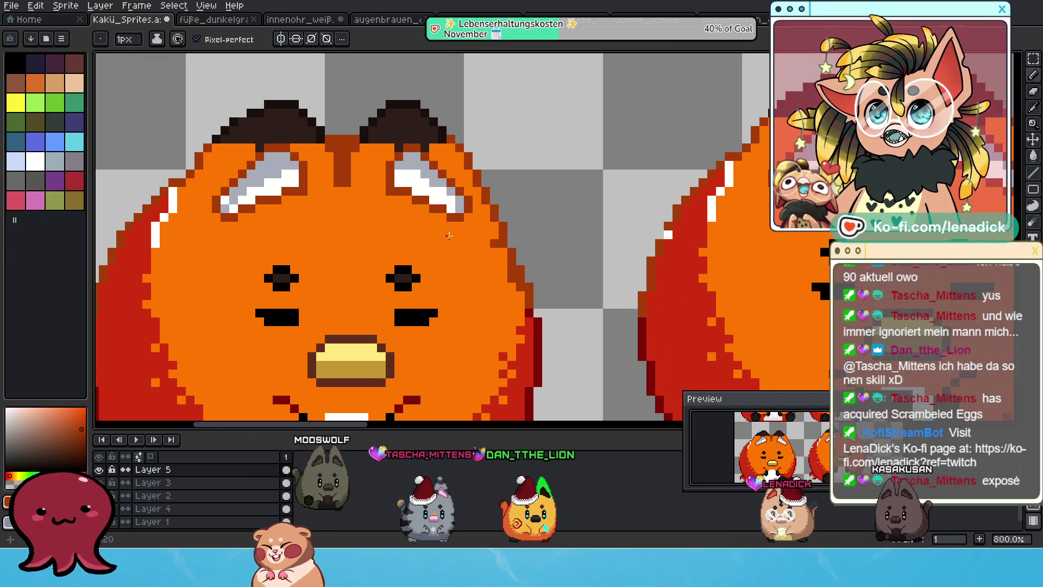
scroll(291, 273, "up", 2)
- Try darkening the white pixels along the fox's left edge, then undo the strokes
left_click_drag(304, 263, 310, 238)
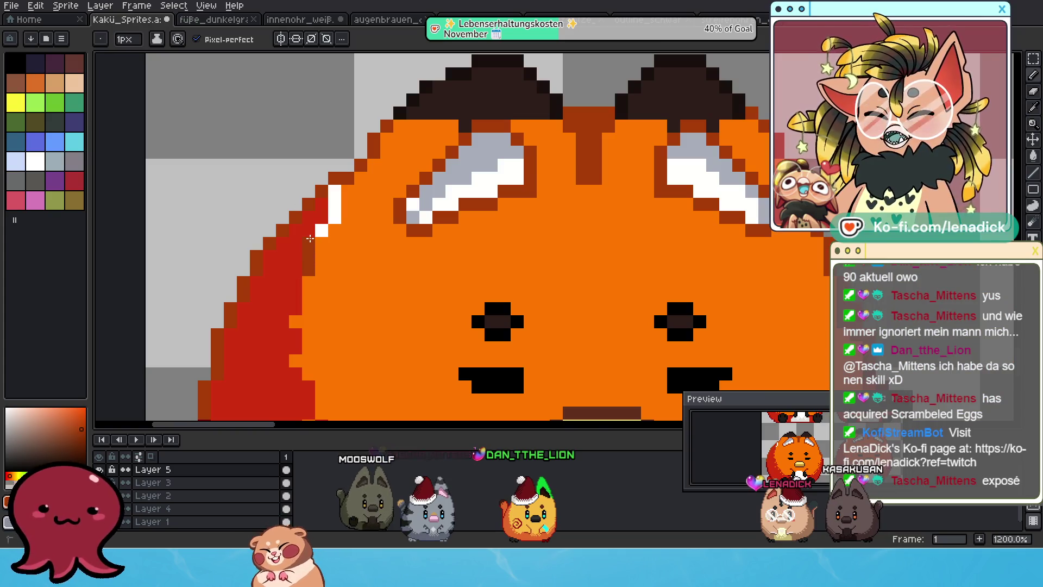
scroll(332, 184, "down", 5)
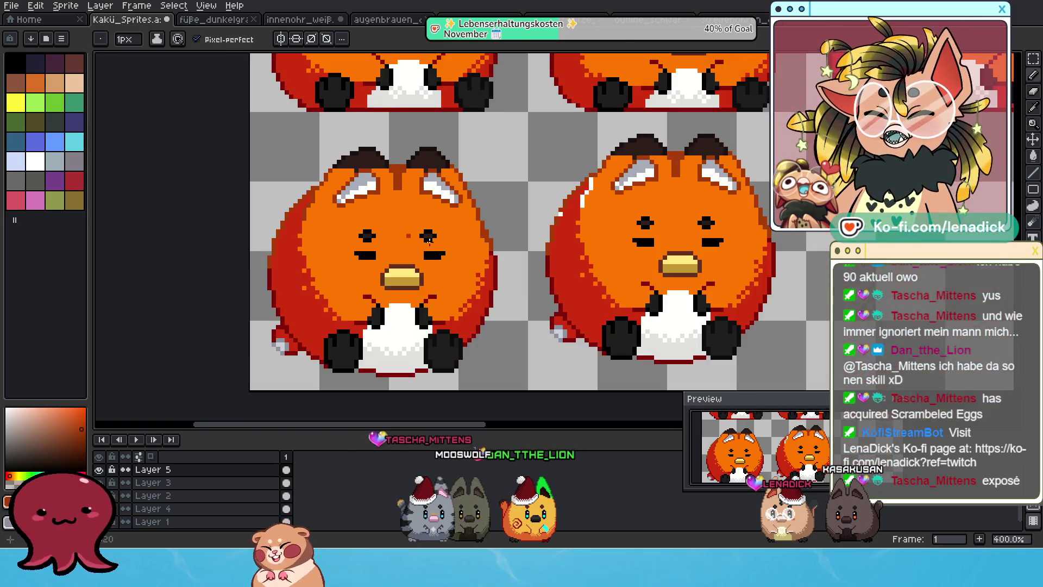
key("ctrl+z")
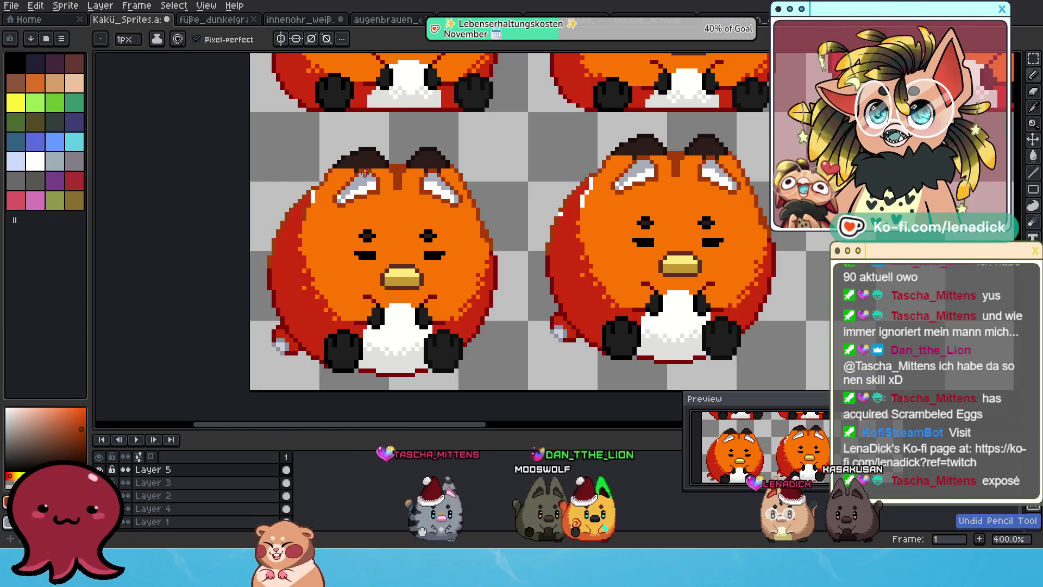
scroll(292, 180, "up", 5)
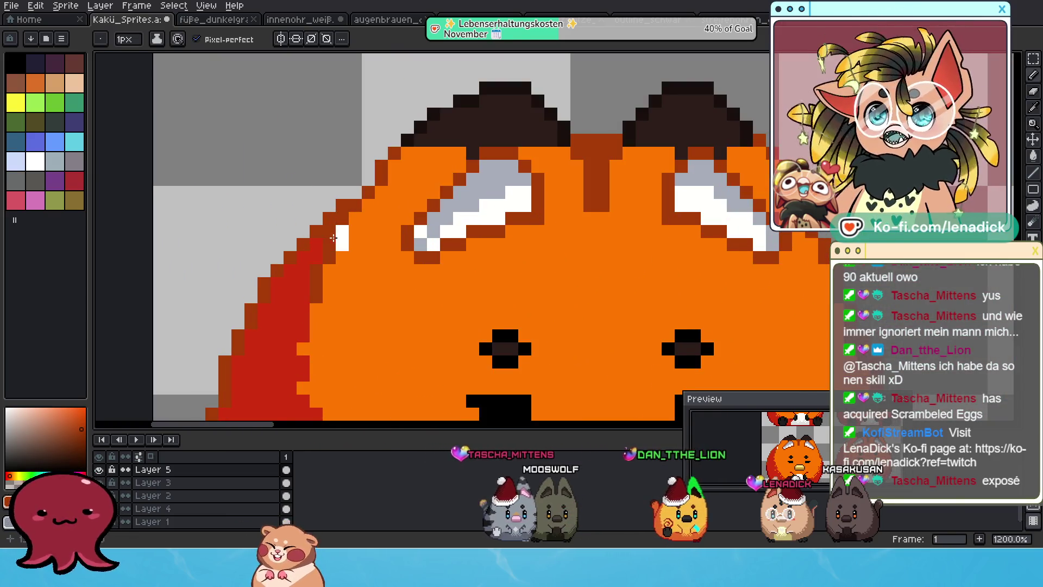
key("ctrl+z")
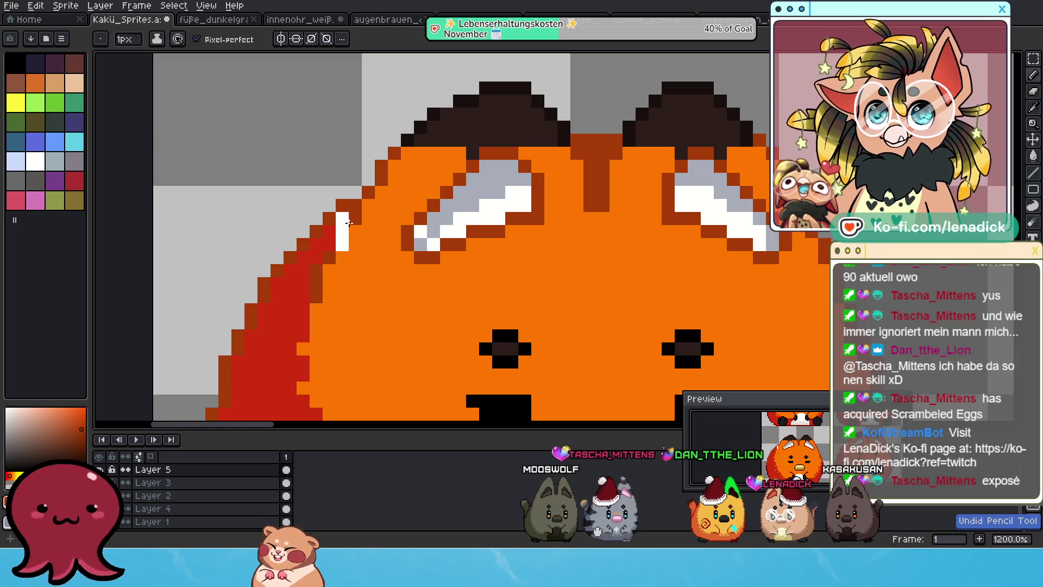
- Repaint the white outline pixels on the lower-right fox's left edge as red shading
scroll(370, 255, "down", 3)
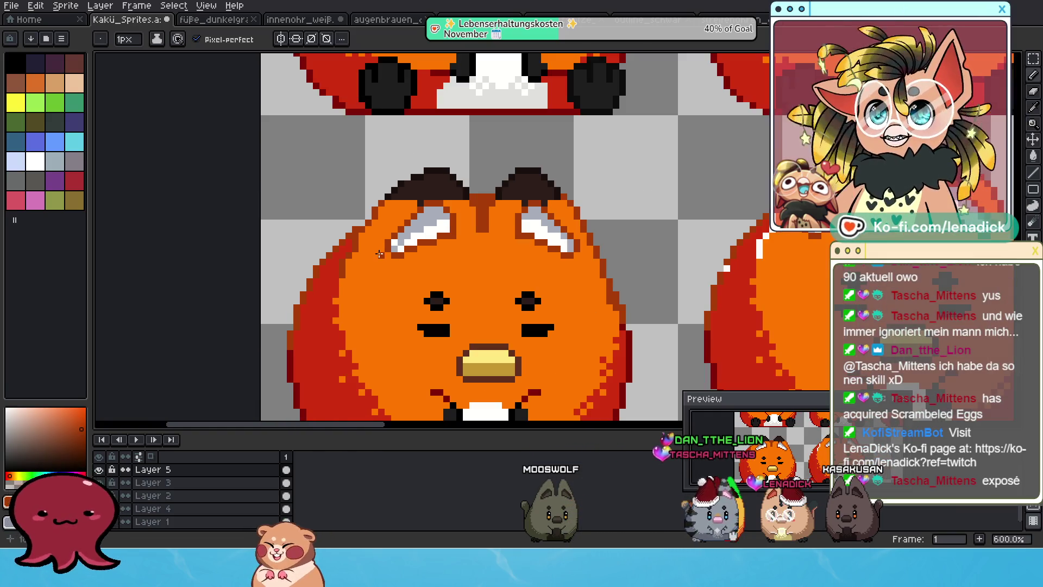
left_click_drag(810, 261, 656, 222)
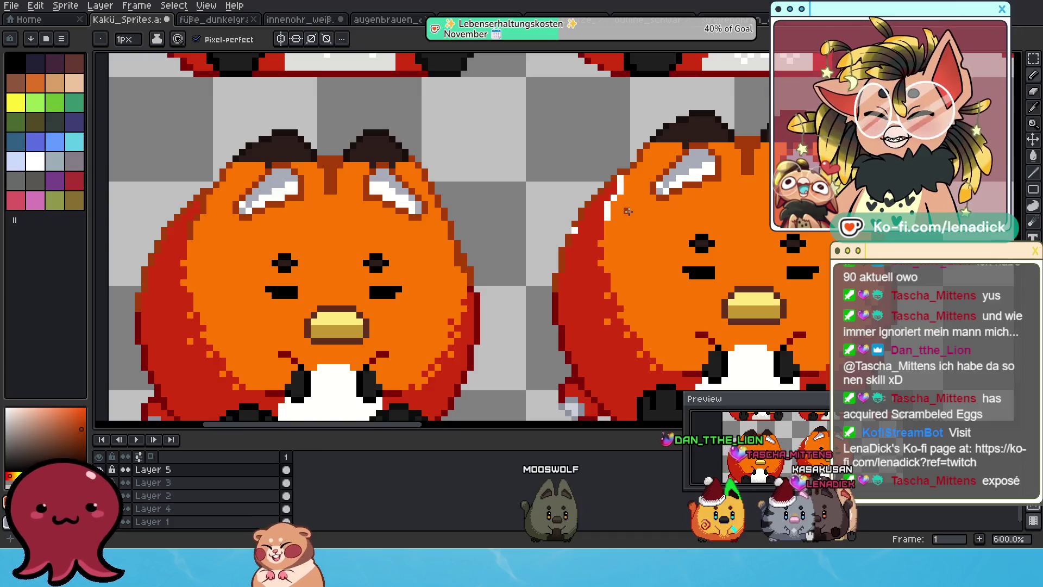
scroll(627, 210, "up", 3)
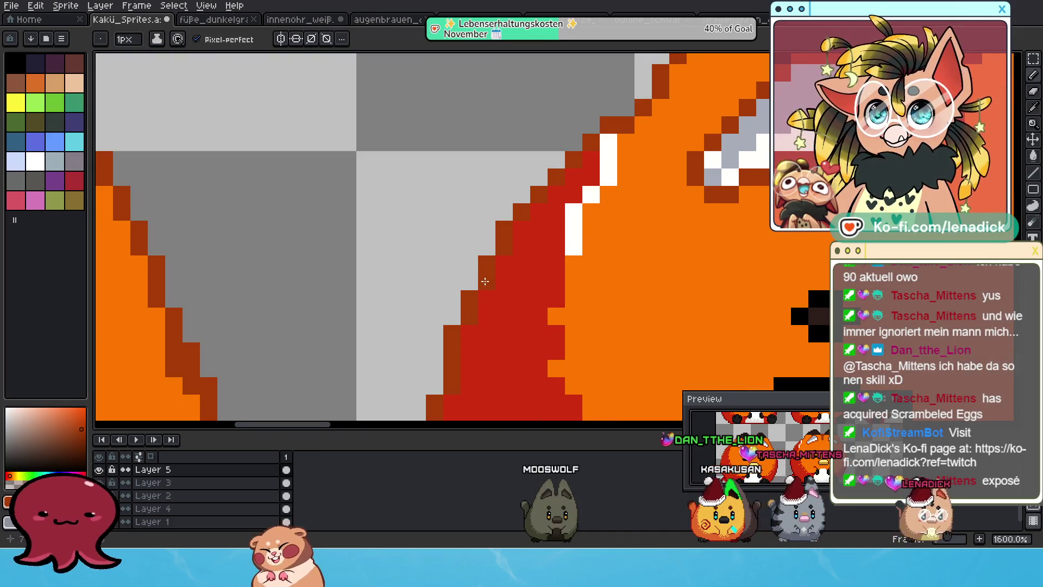
mouse_move(573, 248)
left_mouse_down()
mouse_move(573, 214)
mouse_move(607, 175)
mouse_move(608, 139)
left_mouse_up()
scroll(478, 242, "down", 4)
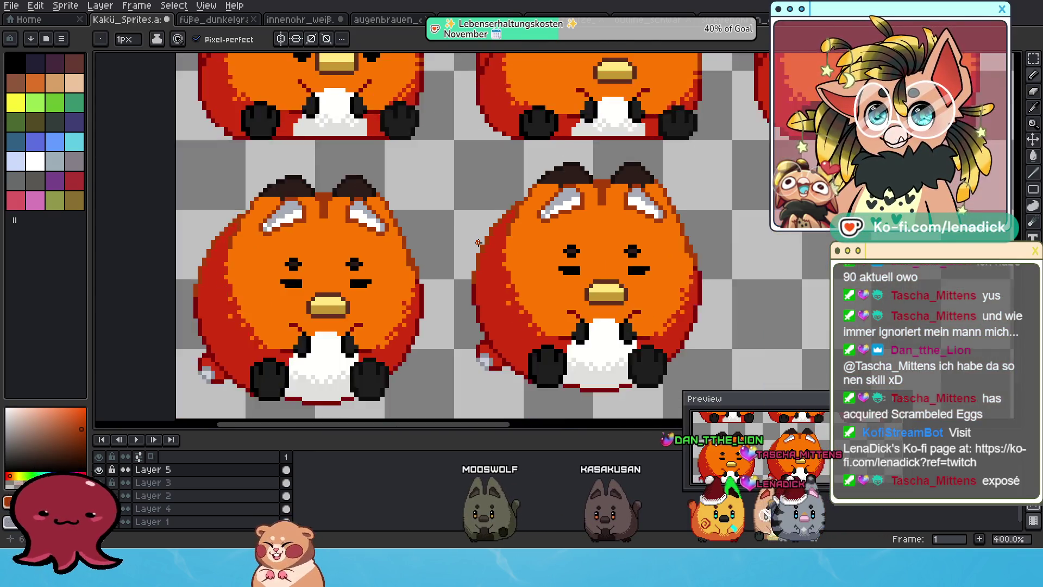
scroll(478, 242, "down", 1)
scroll(511, 223, "down", 1)
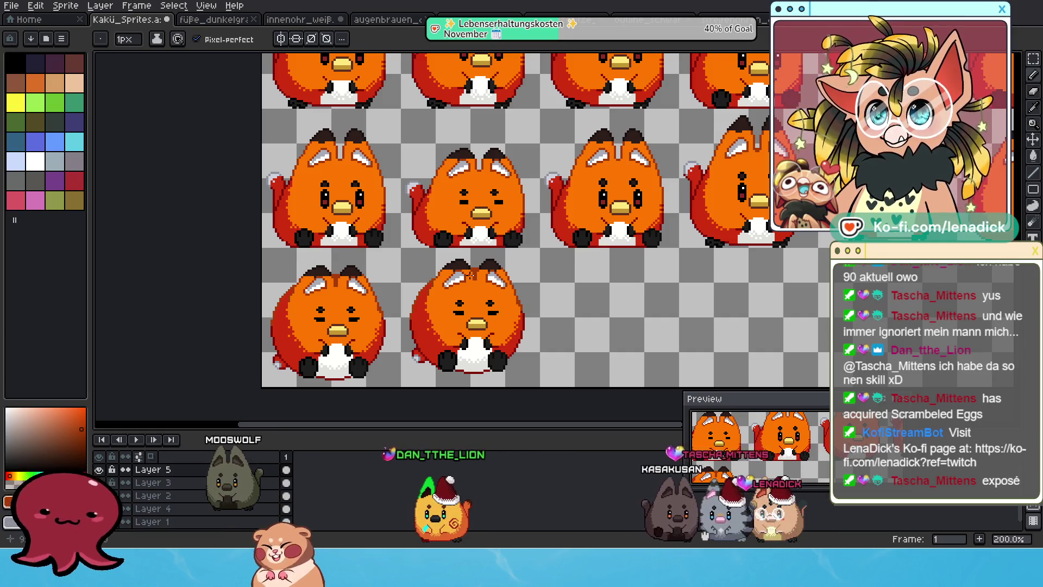
- Hide the sprite layers so only Layer 5's marks are visible on the sheet
scroll(471, 275, "down", 1)
left_click_drag(680, 264, 596, 376)
left_click_drag(481, 246, 504, 231)
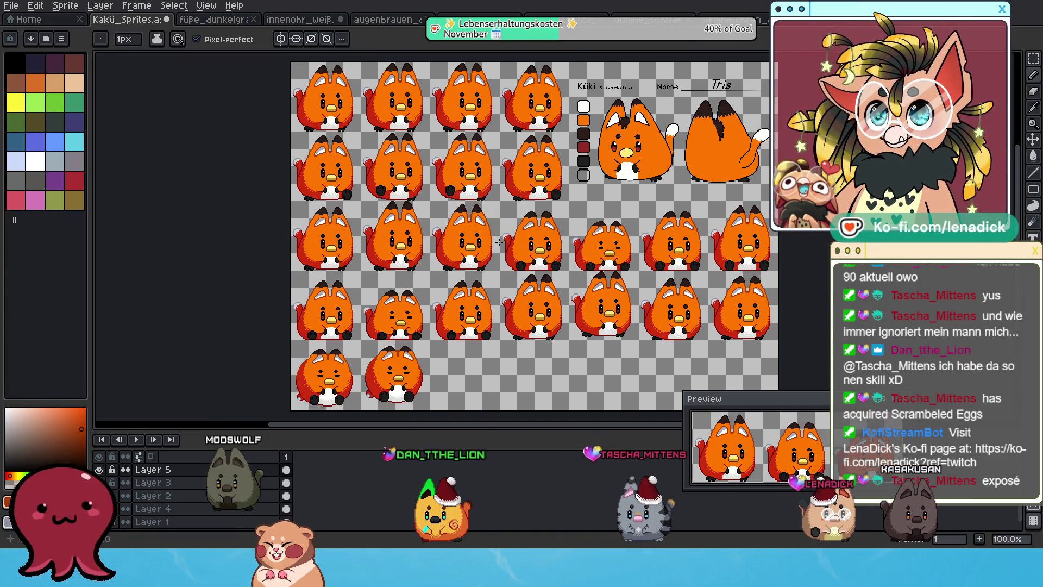
scroll(475, 273, "up", 1)
left_click_drag(543, 157, 490, 274)
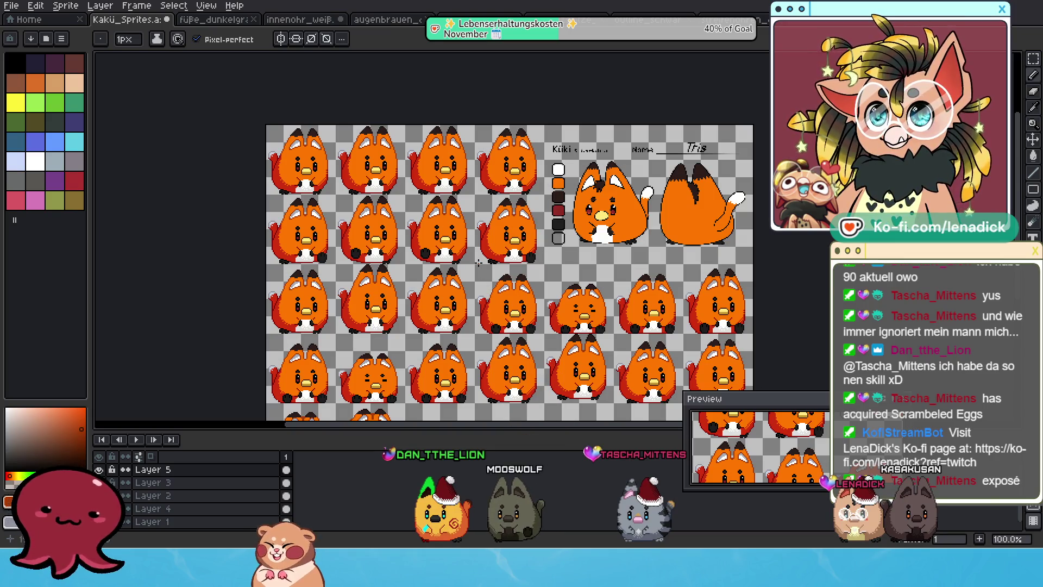
scroll(501, 302, "down", 3)
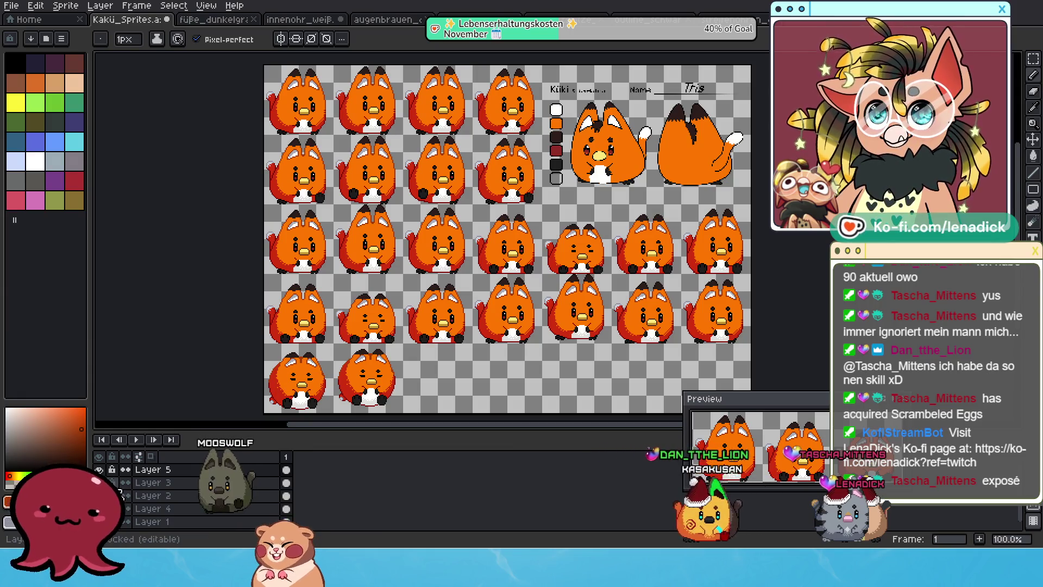
left_click(99, 482)
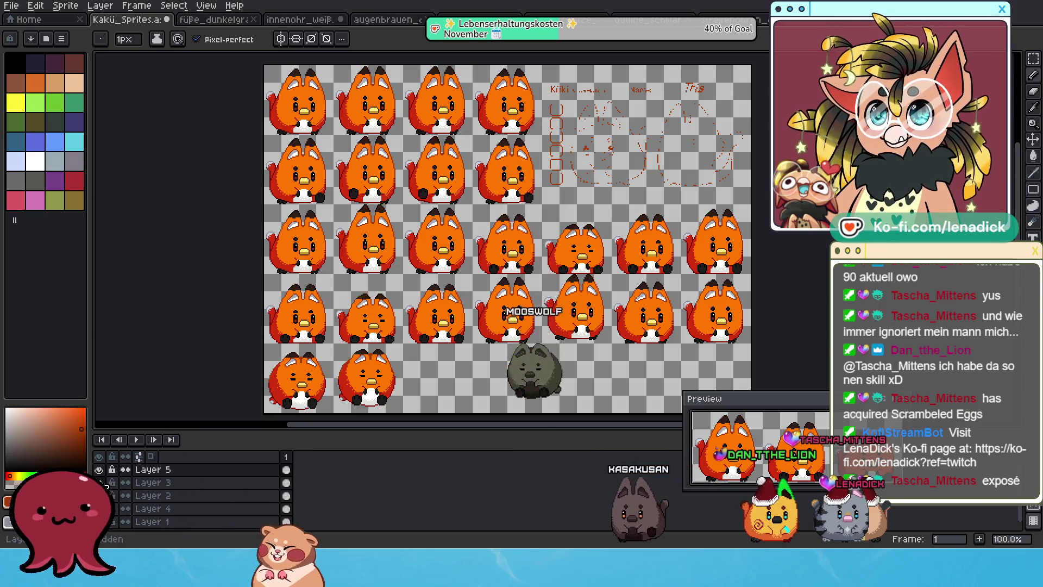
left_click(101, 457)
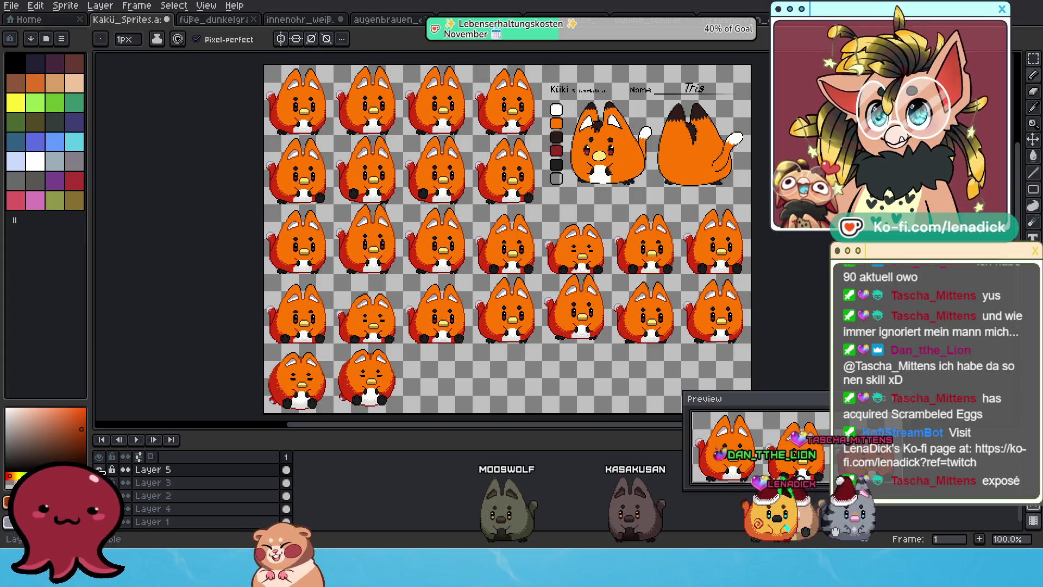
left_click(102, 466)
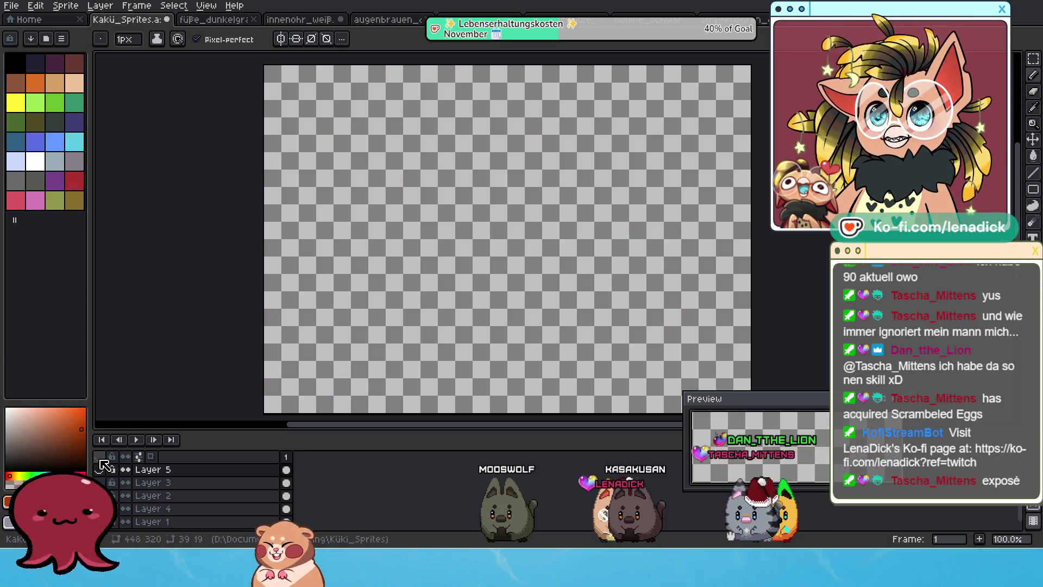
left_click(103, 466)
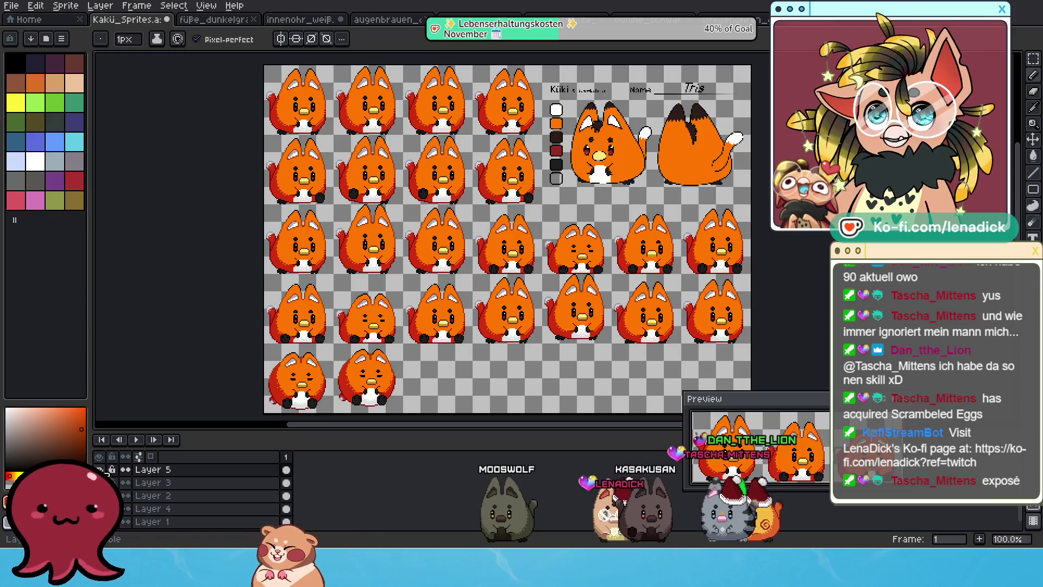
left_click(102, 465)
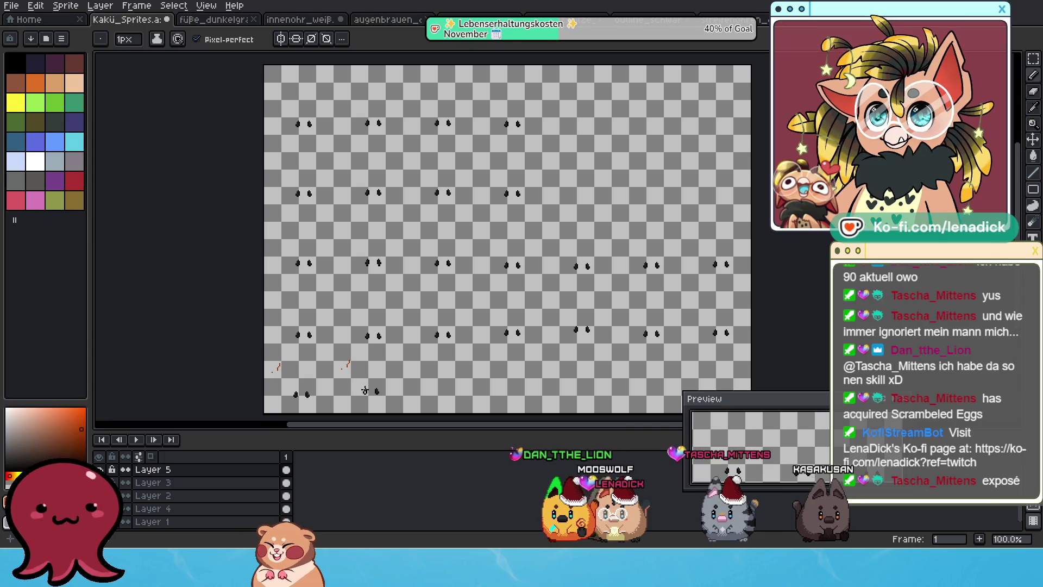
- Select the stray red marks with a rectangular selection and delete them
scroll(317, 382, "up", 2)
left_click_drag(317, 381, 357, 292)
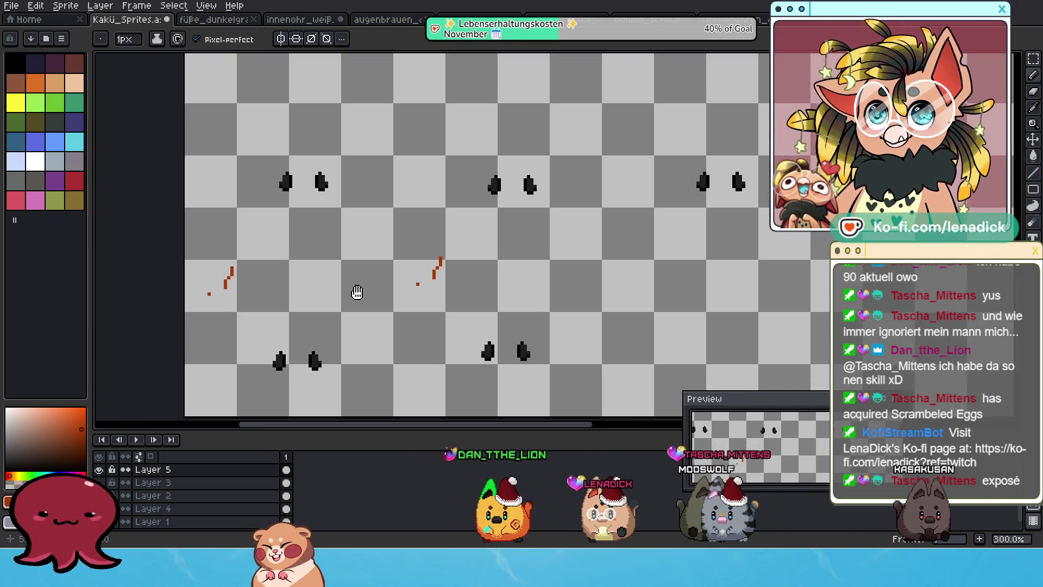
left_click(1016, 57)
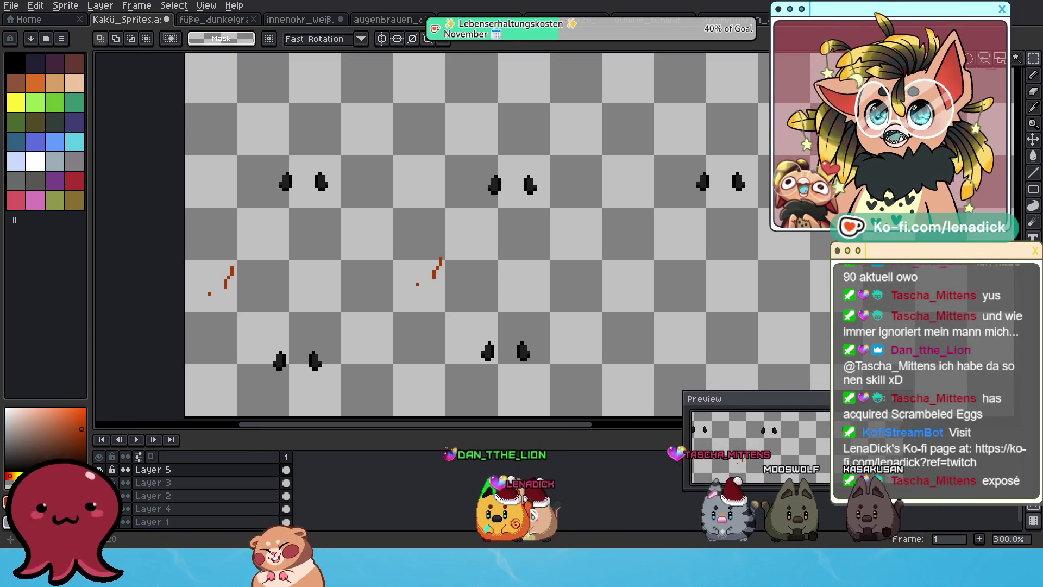
left_click_drag(385, 309, 507, 319)
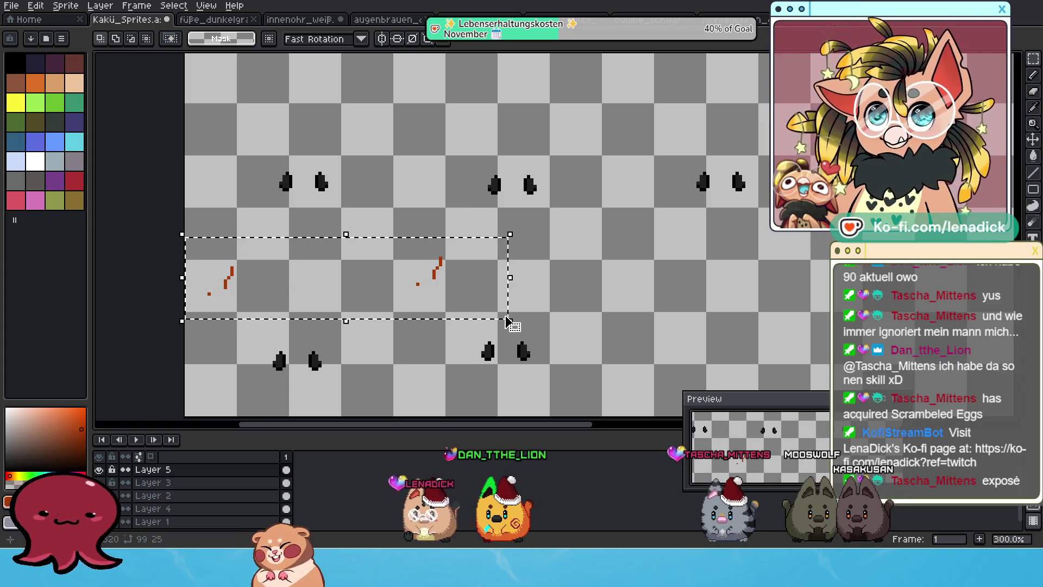
key("Delete")
scroll(538, 278, "down", 2)
mouse_move(781, 285)
left_mouse_down()
mouse_move(588, 284)
mouse_move(612, 267)
mouse_move(623, 303)
left_mouse_up()
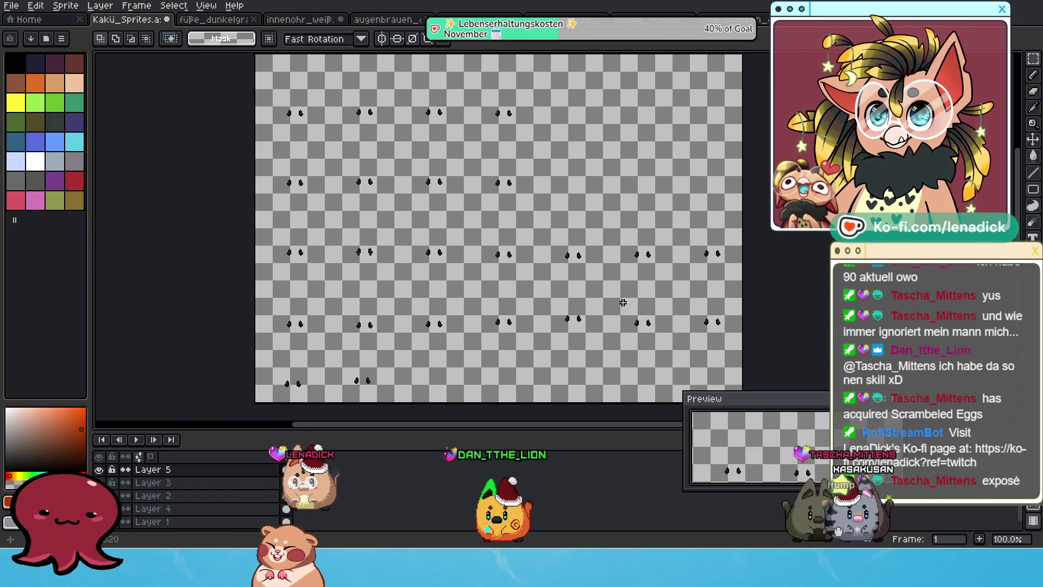
- Export all frames via Export As to pfoten_grau.png, accepting the PNG format warning
left_click(12, 8)
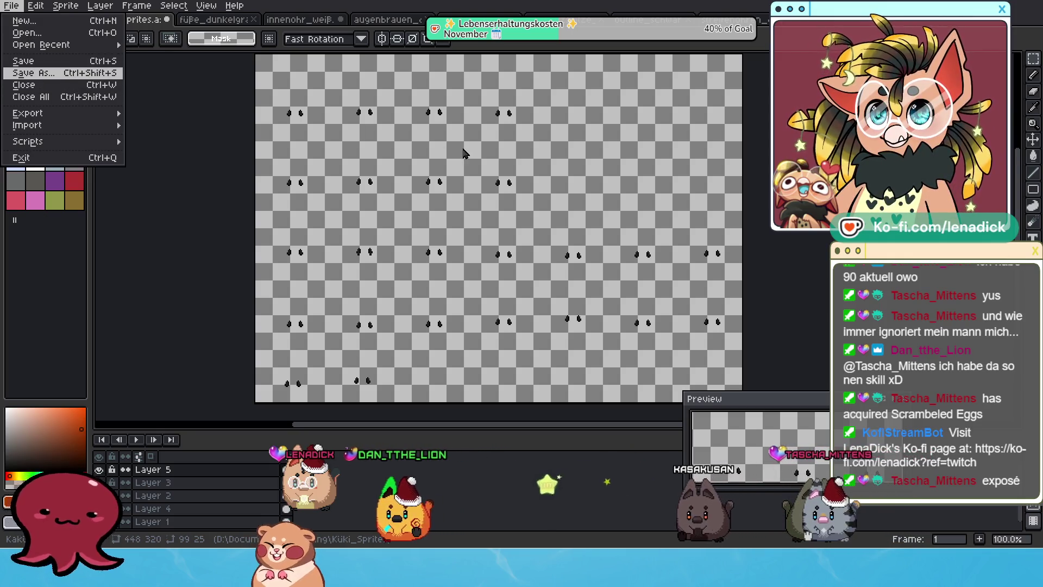
left_click(17, 9)
left_click(16, 10)
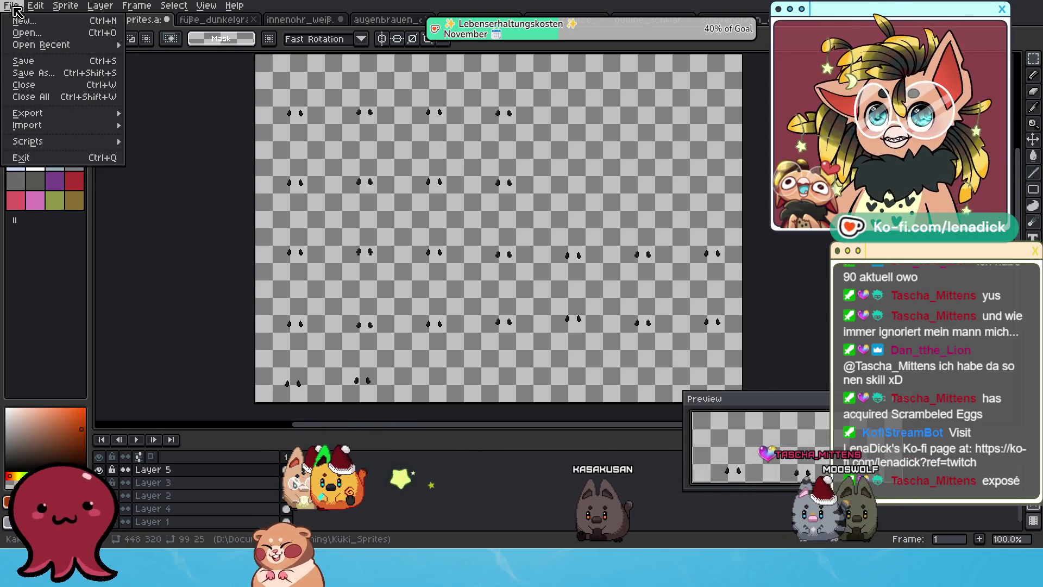
mouse_move(54, 113)
left_click(155, 112)
left_click(456, 125)
left_click(402, 124)
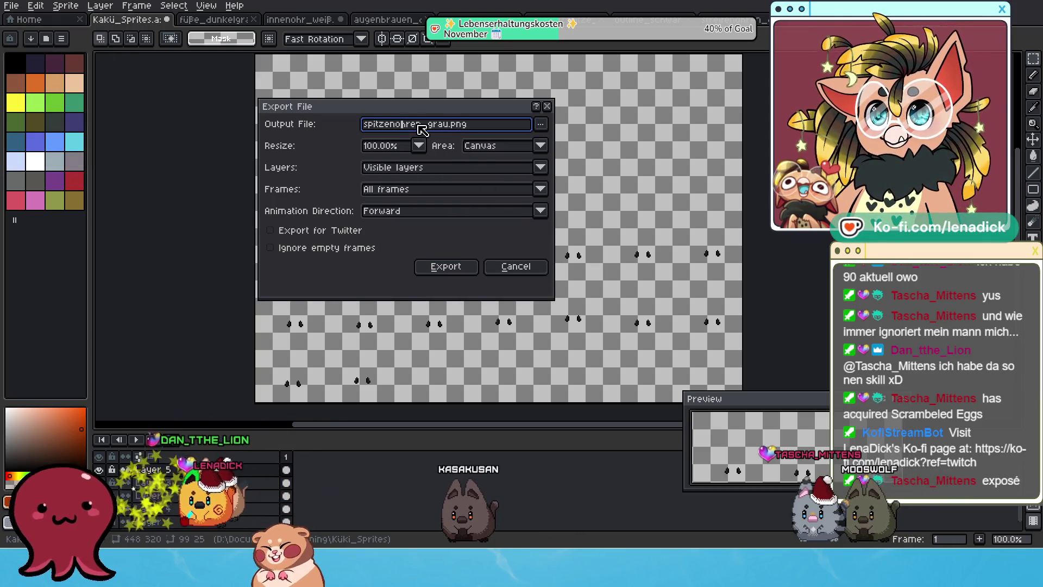
left_click_drag(418, 125, 345, 131)
type("h")
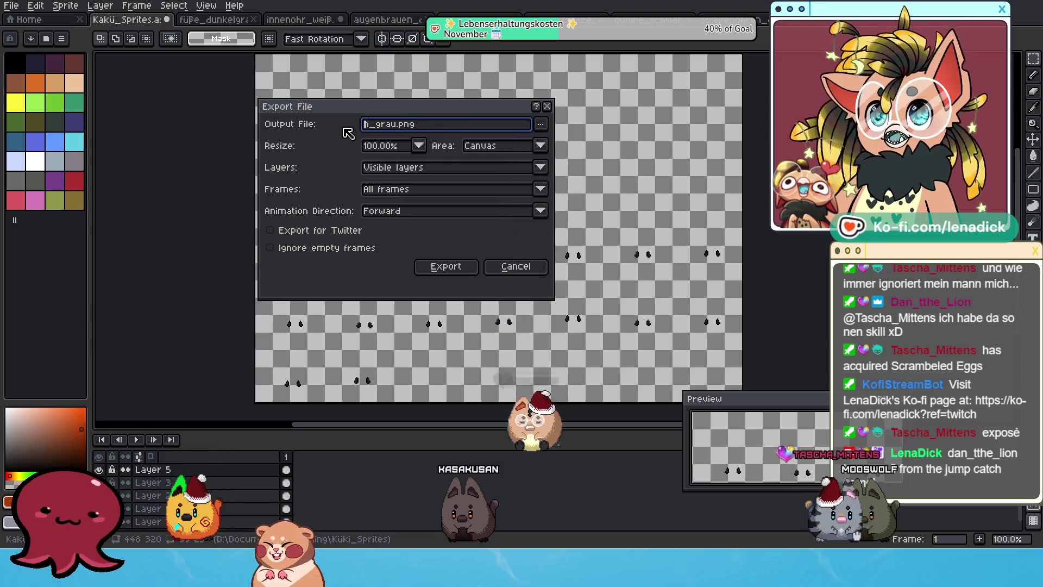
type("prot")
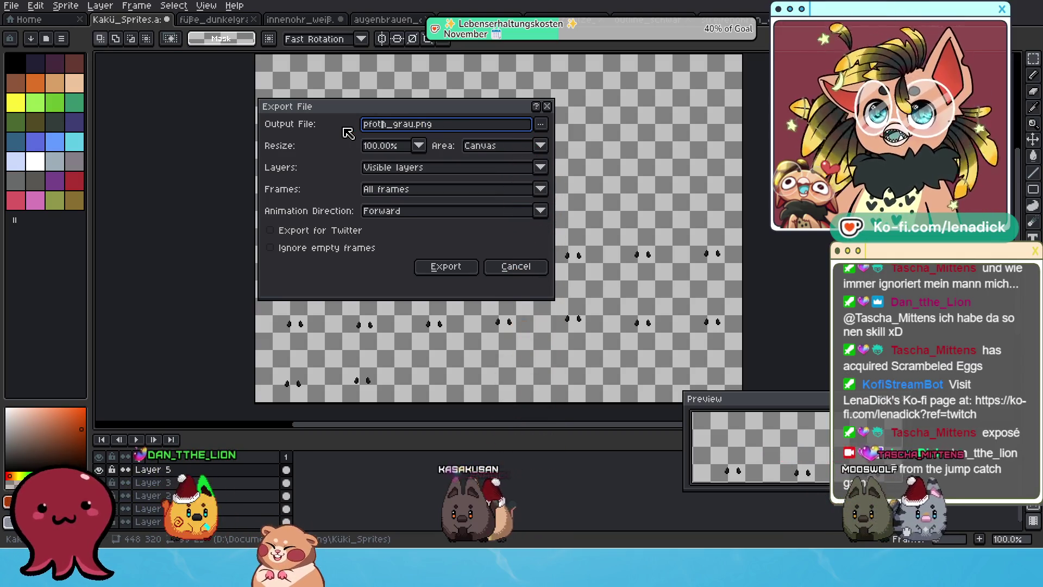
type("e")
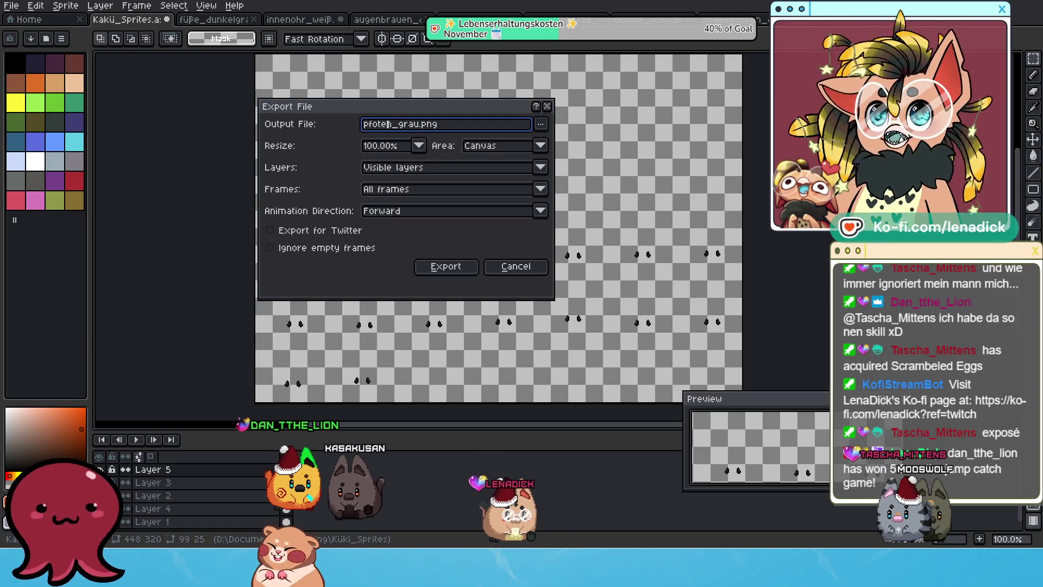
left_click(445, 266)
left_click(491, 341)
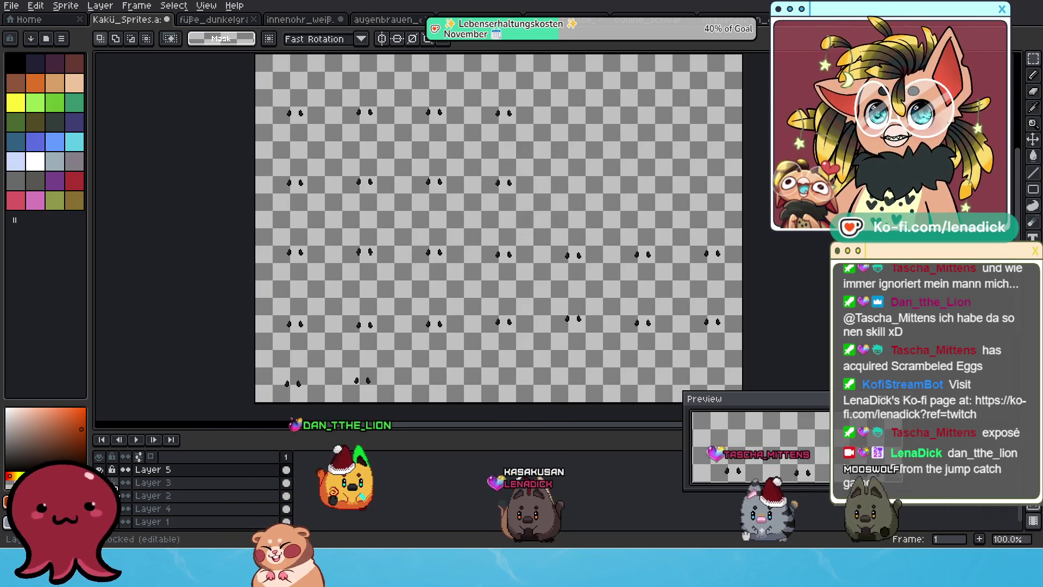
- Make the fox bodies, reference sheet and Layer 5's dark marks visible again
scroll(190, 489, "down", 1)
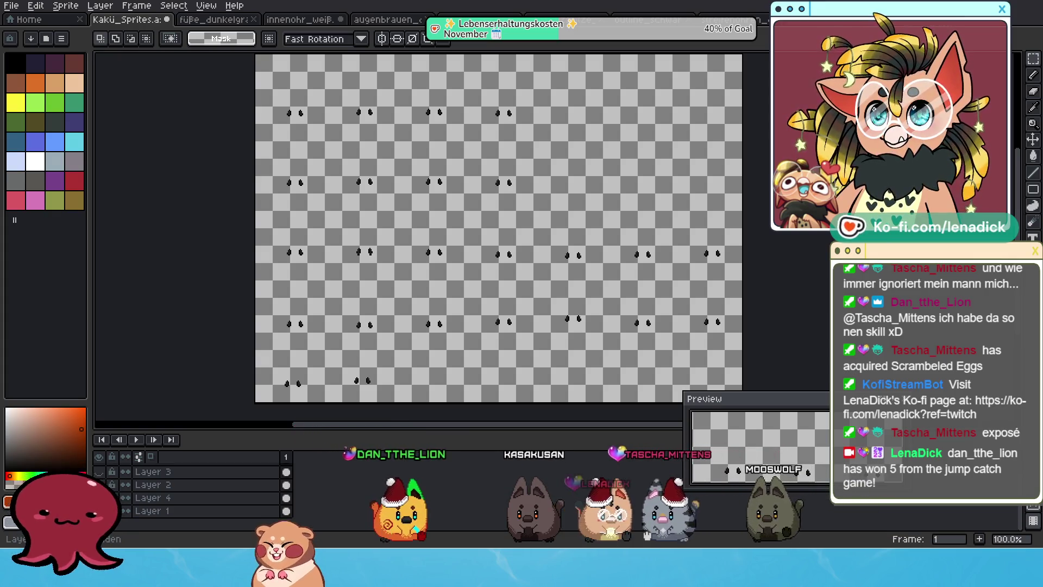
key("ctrl+z")
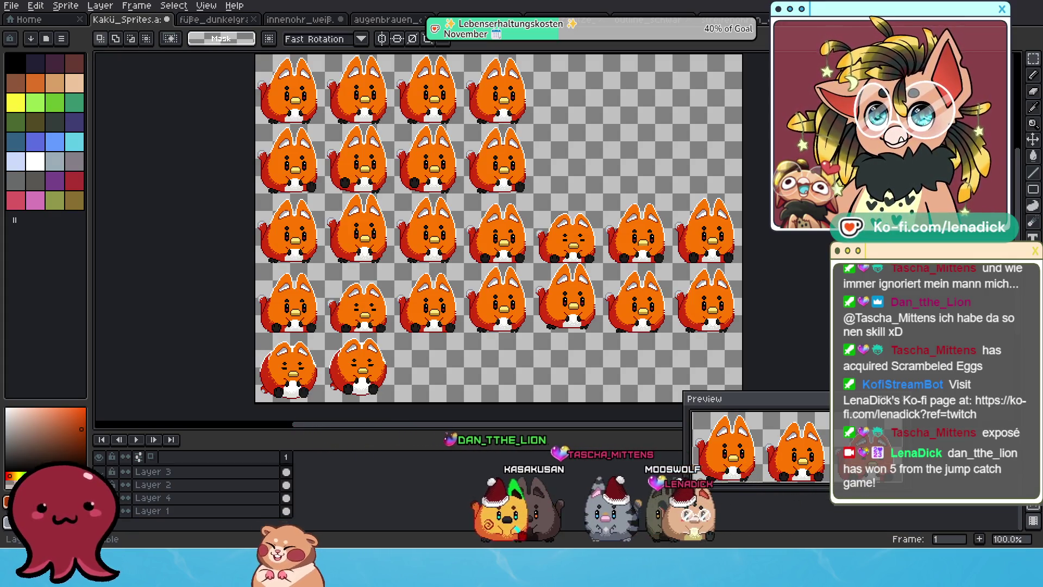
left_click(99, 471)
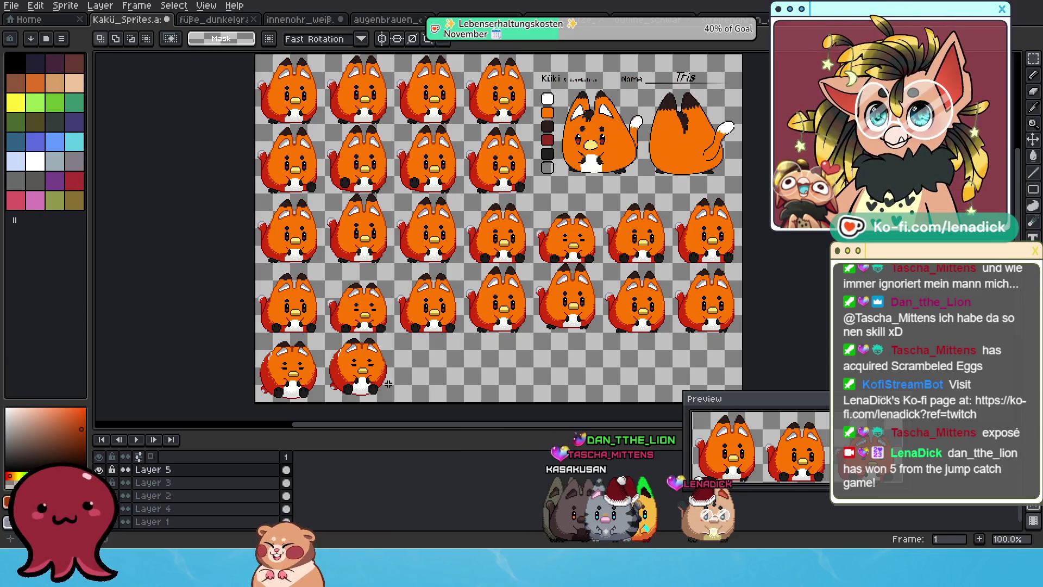
scroll(546, 138, "up", 1)
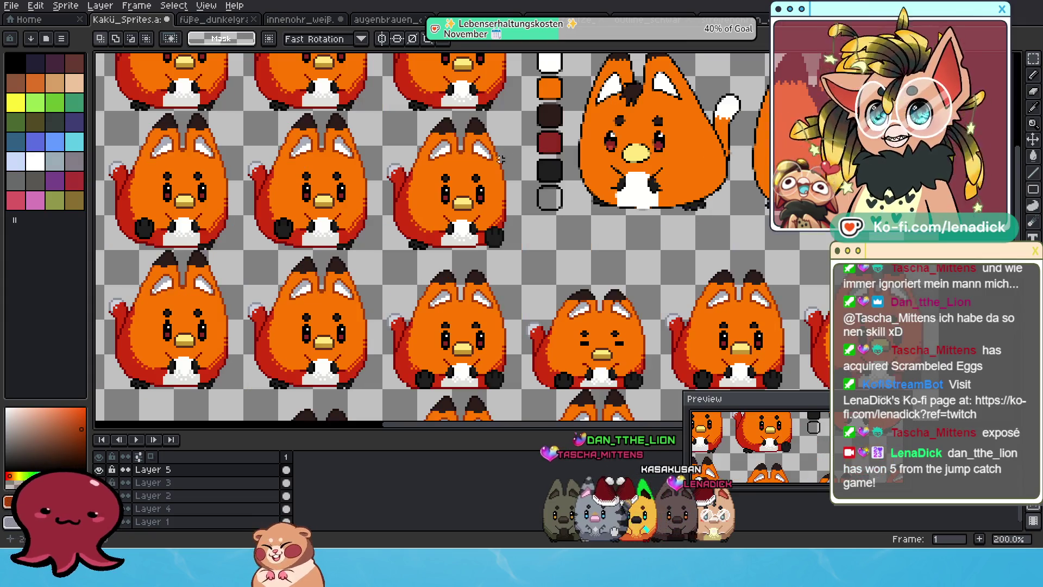
left_click_drag(503, 159, 669, 355)
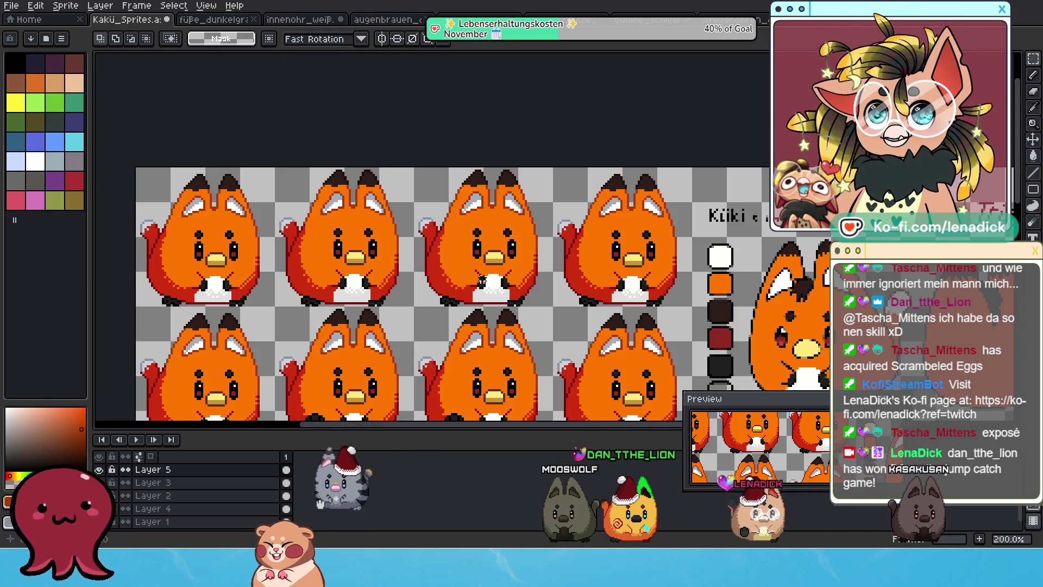
scroll(562, 342, "up", 1)
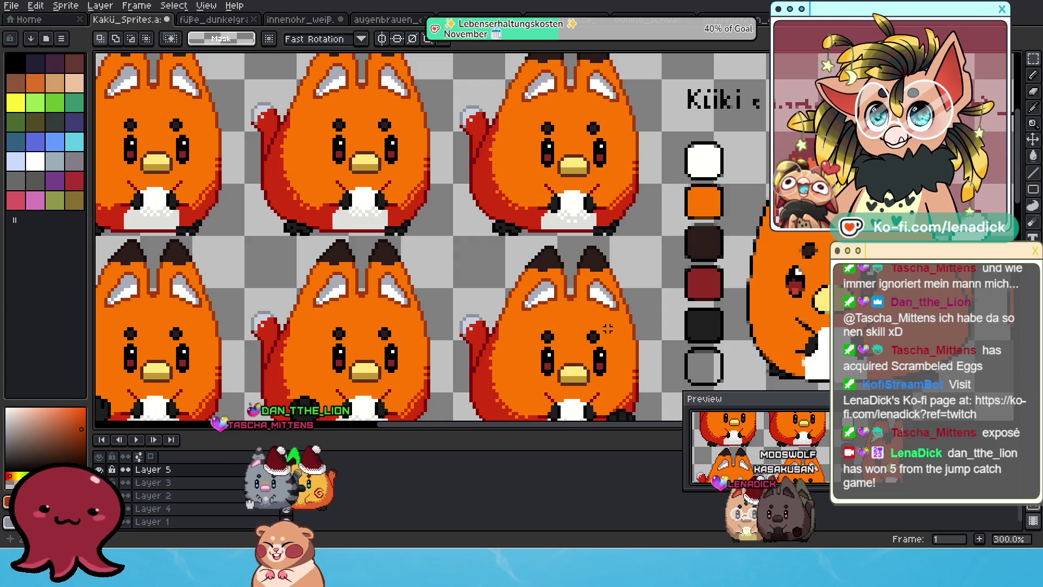
scroll(608, 328, "up", 1)
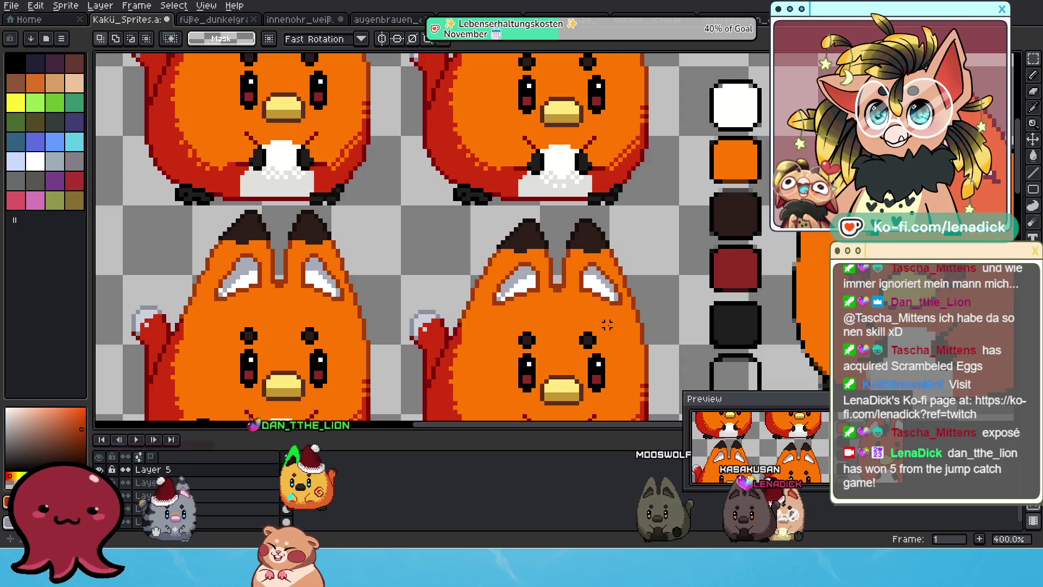
left_click(100, 469)
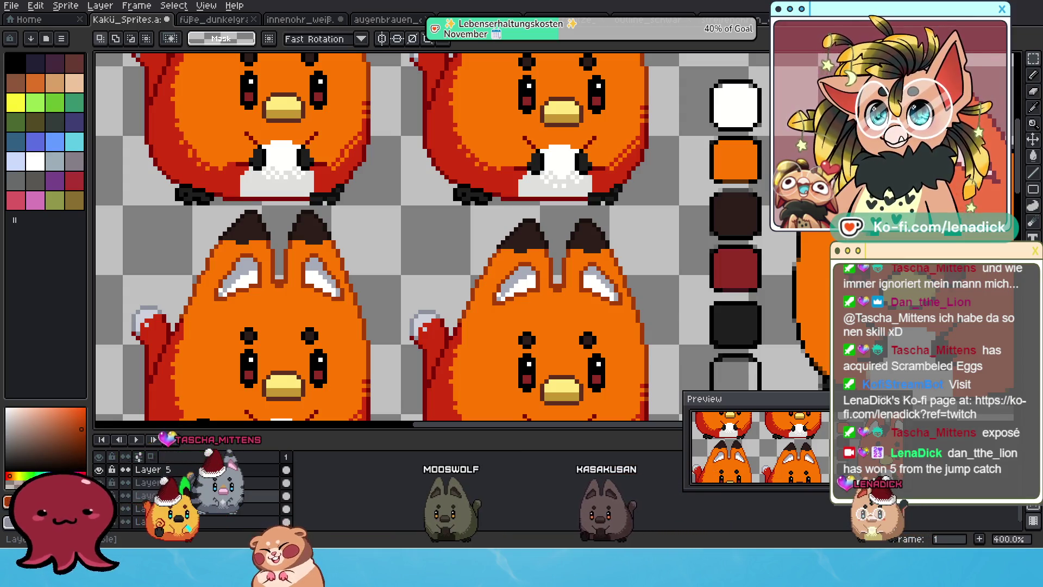
- Add a new Layer 6 and pick dark red #5c0e0c as the drawing colour
key("shift+n")
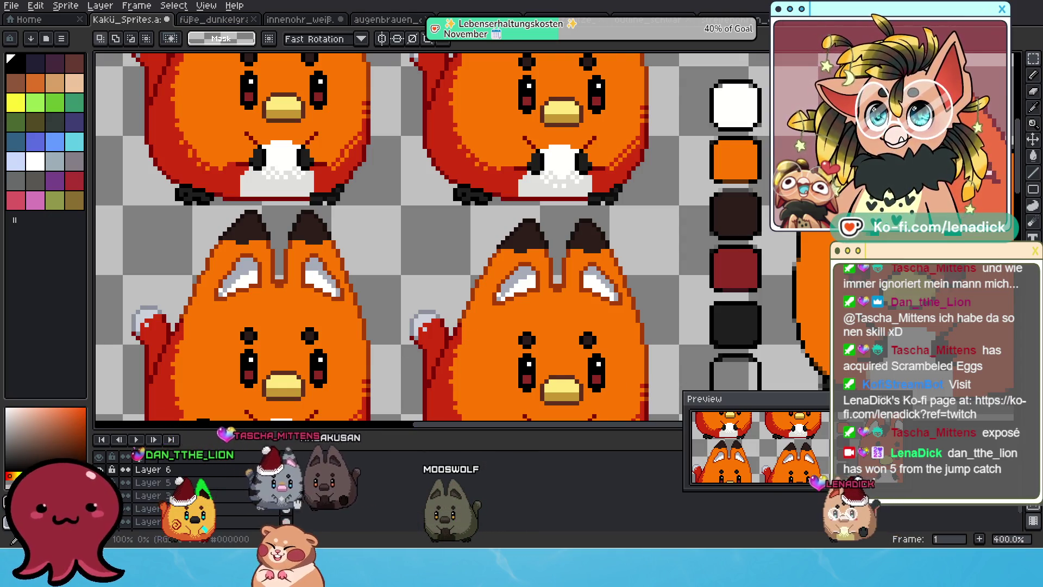
left_click(7, 477)
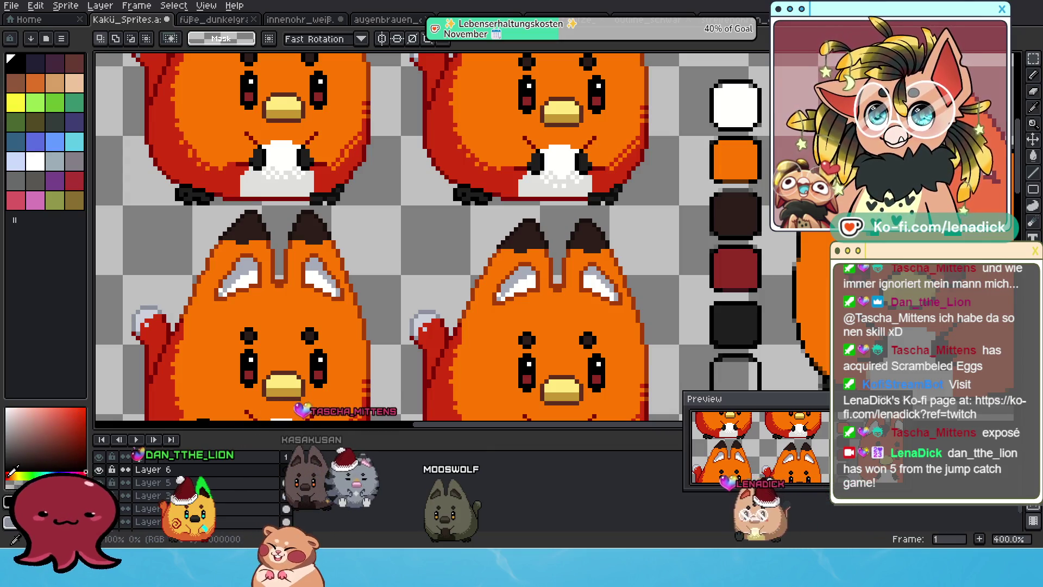
scroll(557, 277, "up", 2)
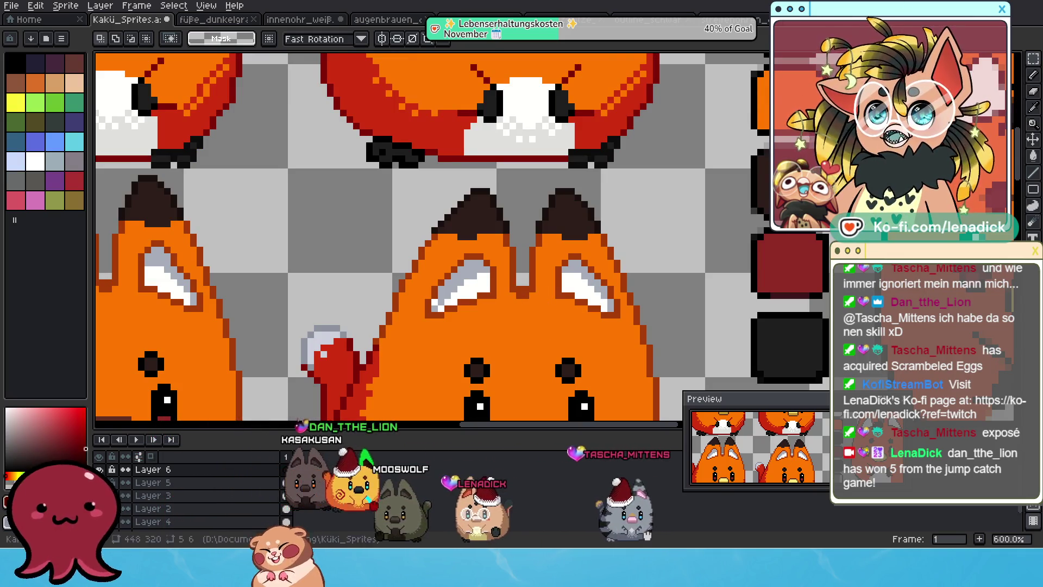
- With the Pencil, try a zigzag mark on the right fox's forehead, then undo it
left_click(1034, 76)
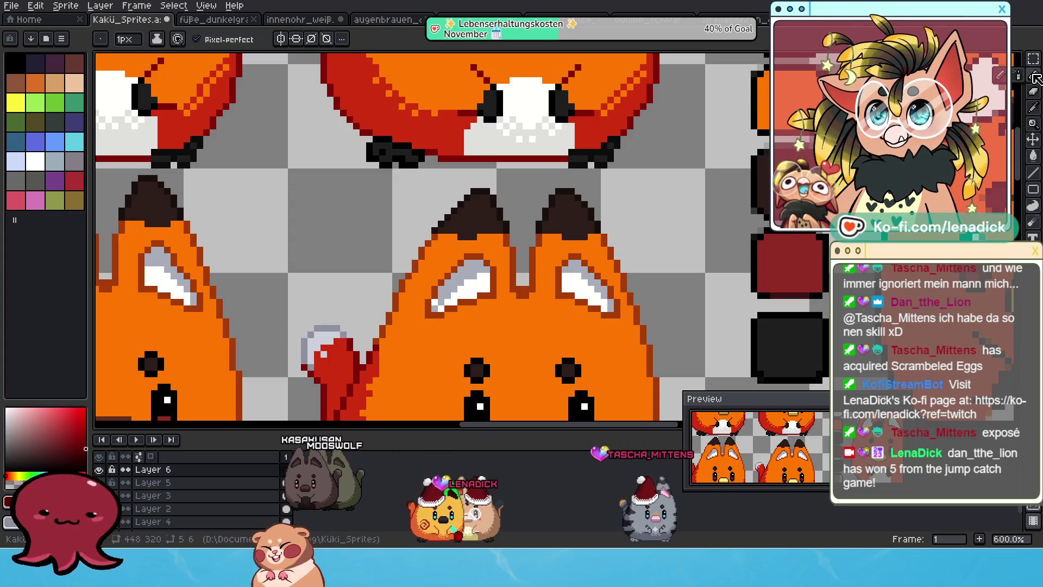
scroll(669, 211, "down", 3)
scroll(561, 199, "up", 3)
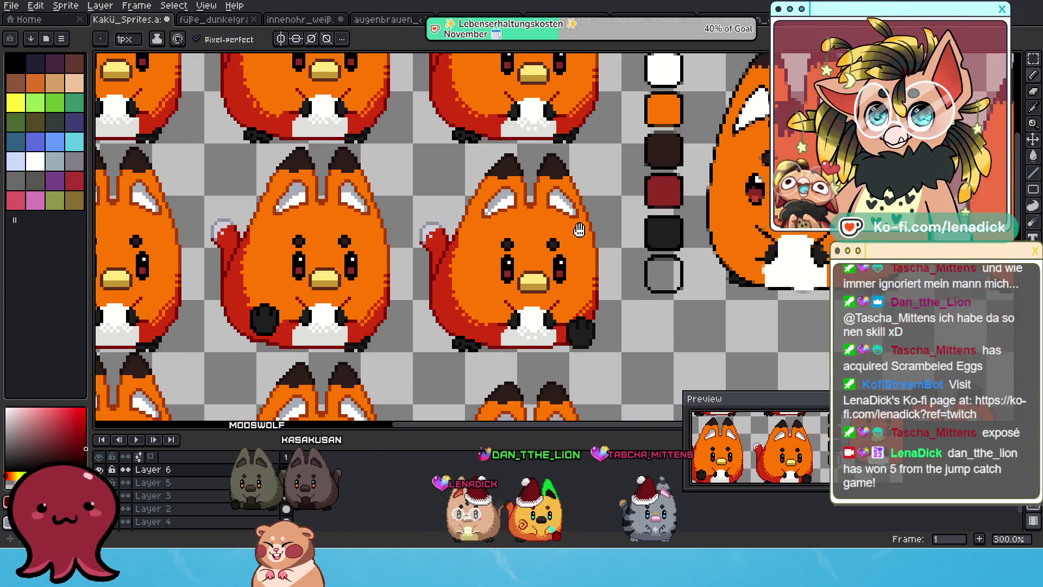
left_click_drag(507, 208, 516, 257)
scroll(516, 256, "down", 2)
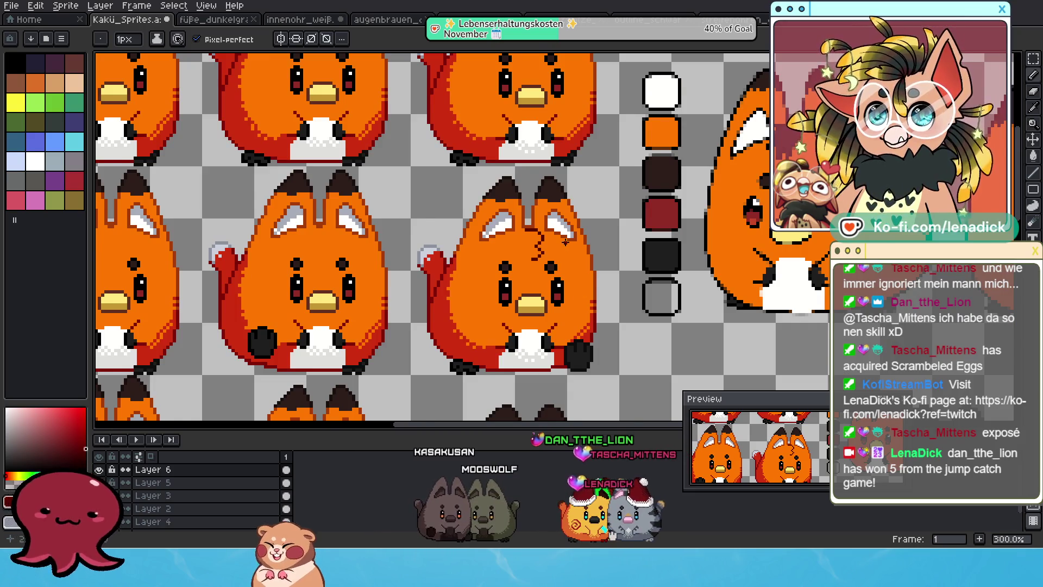
scroll(565, 242, "up", 1)
key("ctrl+z")
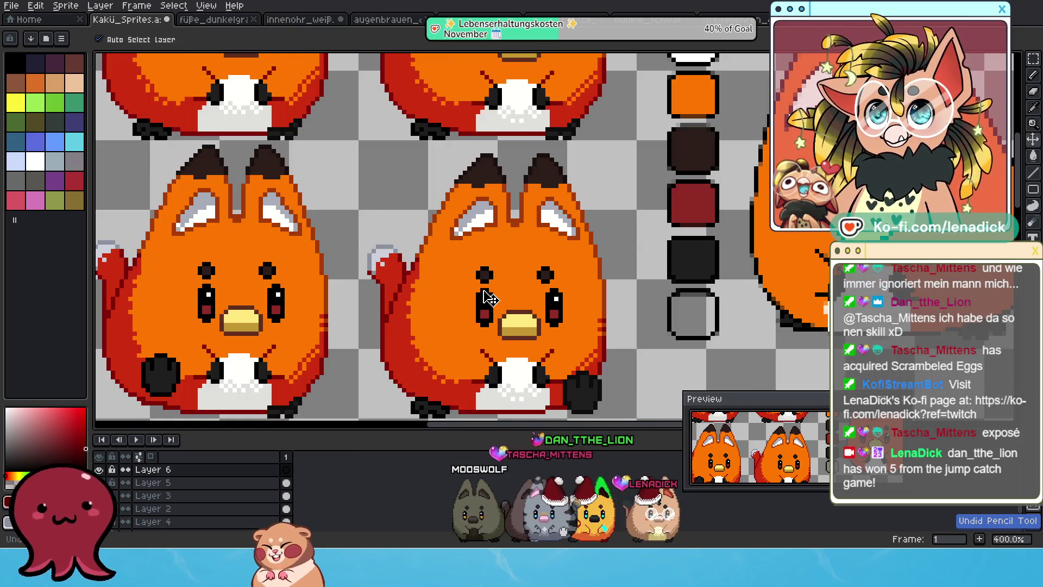
scroll(389, 240, "down", 4)
scroll(402, 260, "up", 1)
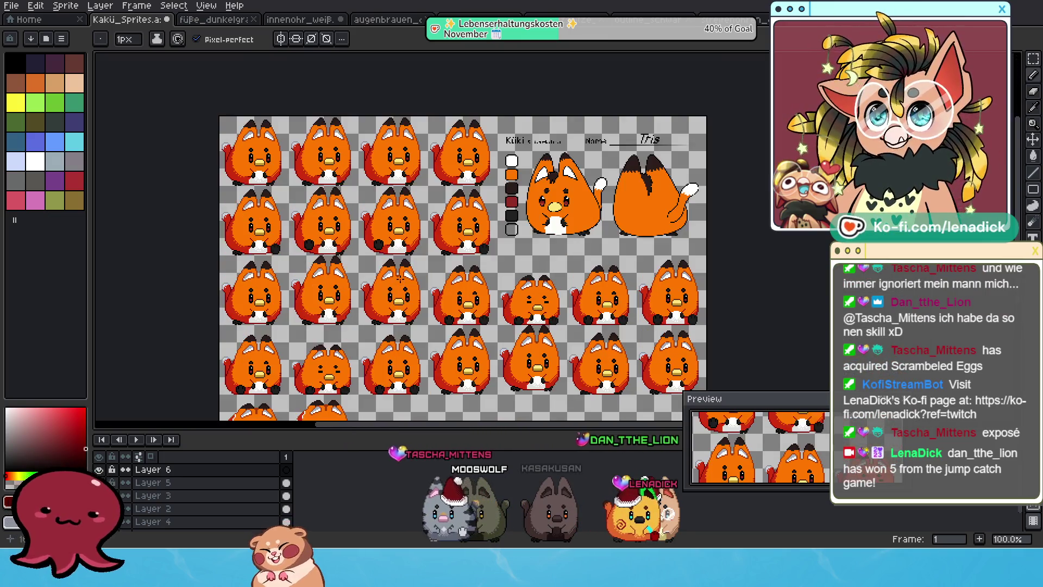
scroll(508, 282, "up", 2)
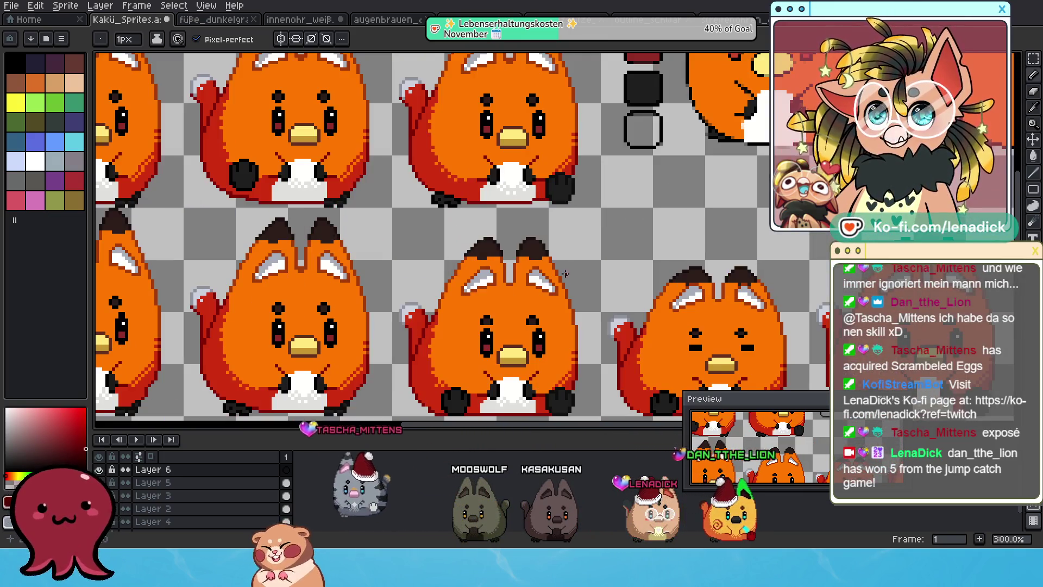
- Try a zigzag mark on the middle fox's forehead, then undo it
left_click_drag(516, 271, 517, 286)
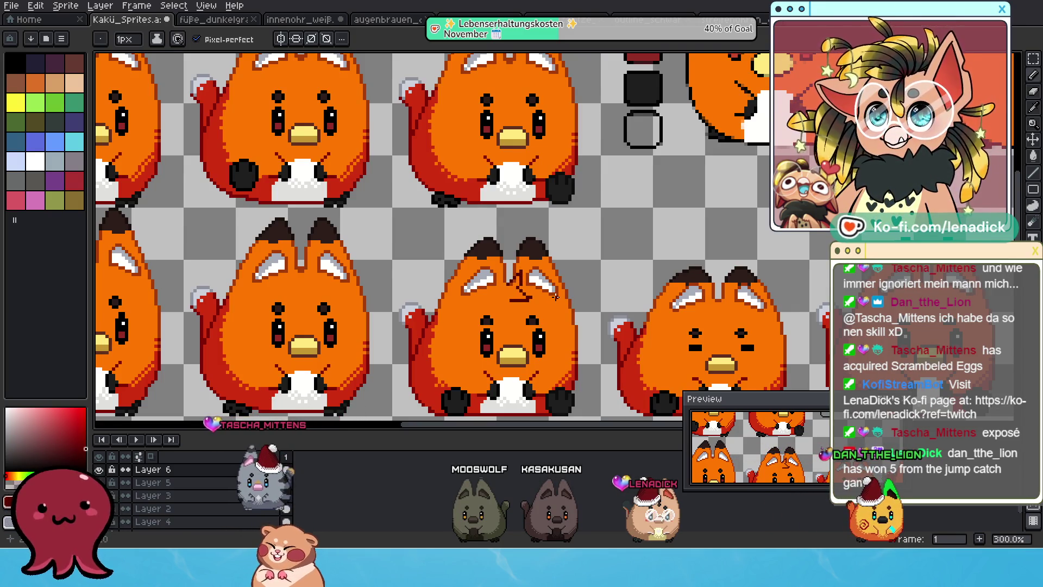
scroll(556, 296, "down", 2)
scroll(547, 288, "up", 4)
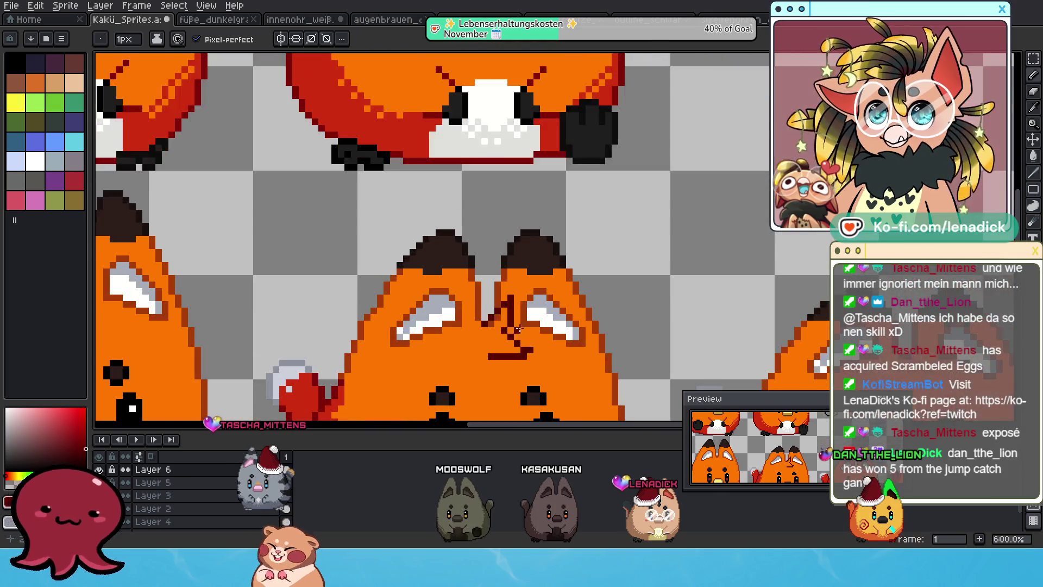
key("ctrl+z")
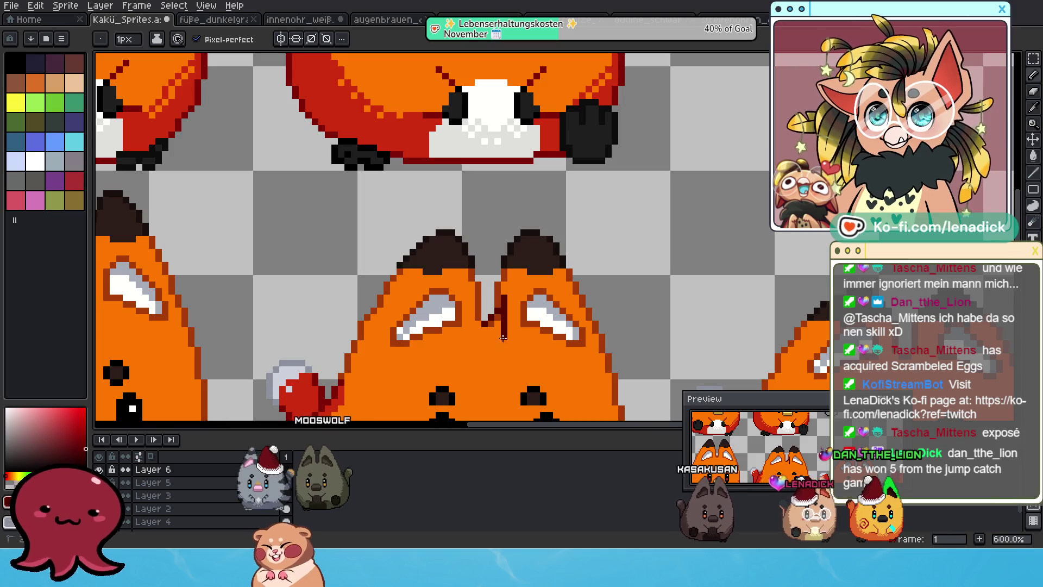
key("v")
key("z")
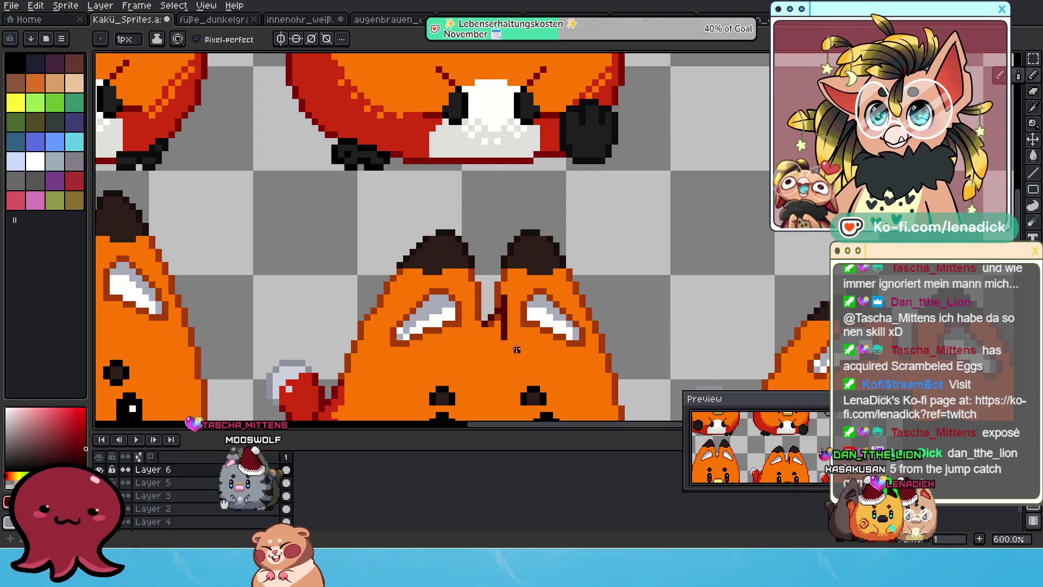
key("ctrl+z")
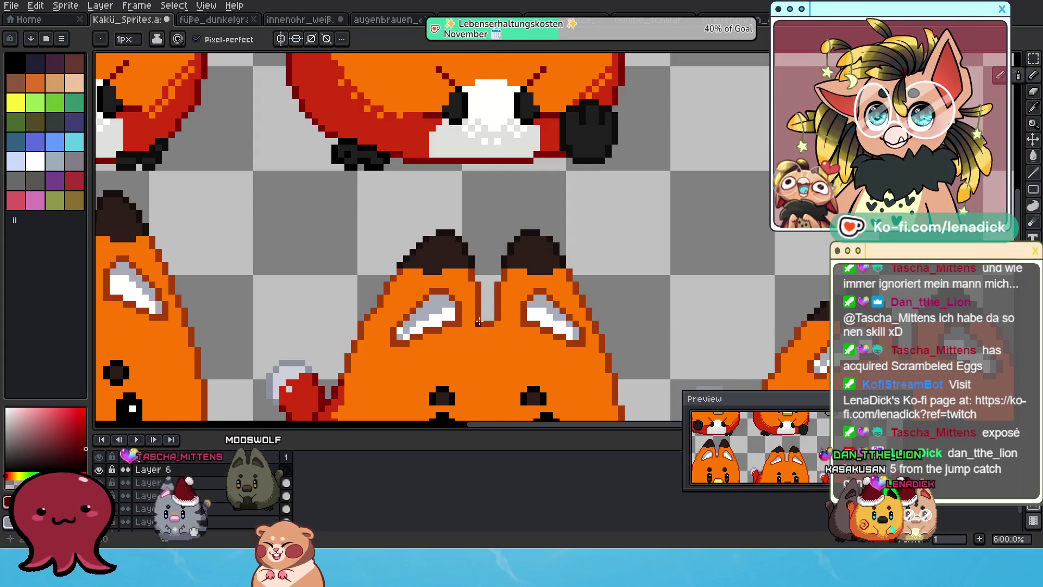
- Draw the dark 3-shaped stroke between the middle fox's ears, then switch to the Stirn sprite
left_click_drag(504, 298, 492, 344)
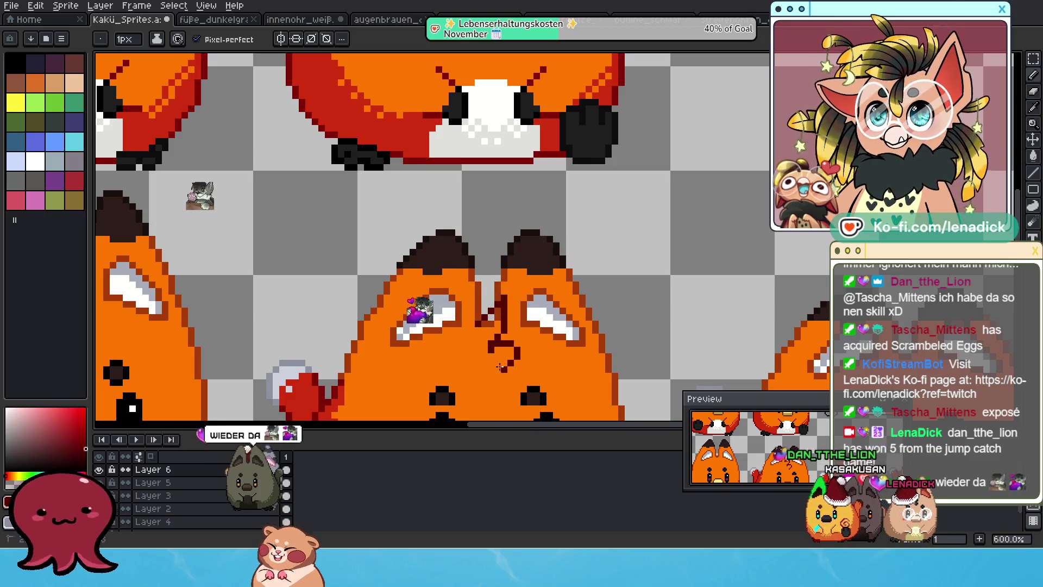
scroll(500, 367, "down", 3)
scroll(554, 318, "up", 2)
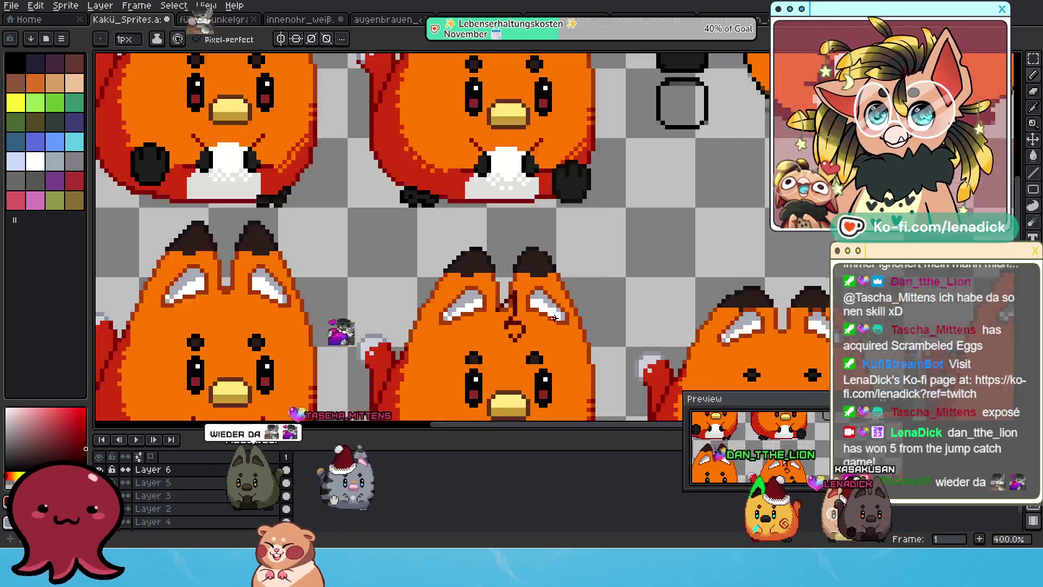
scroll(554, 318, "up", 1)
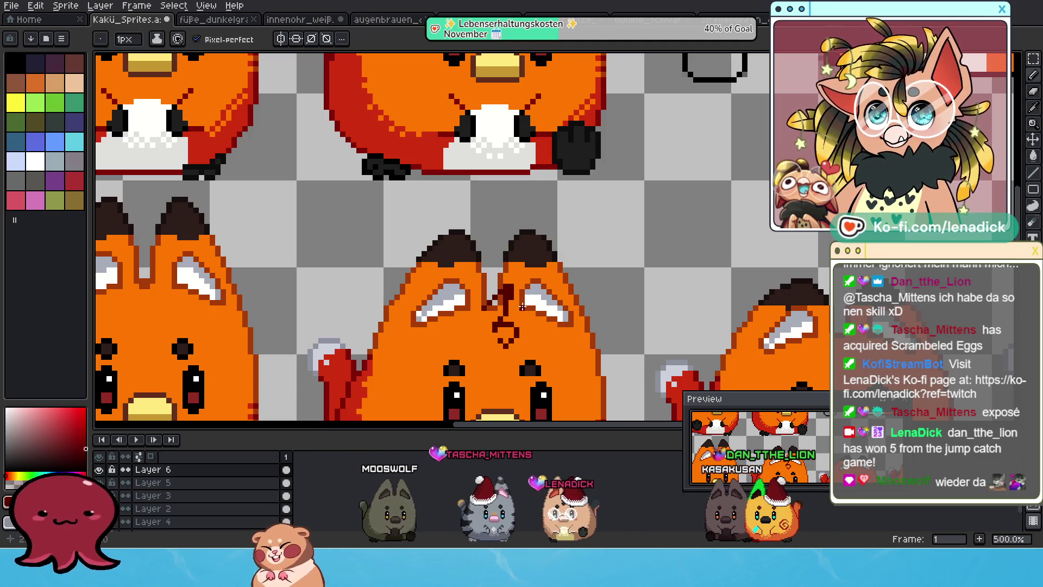
key("e")
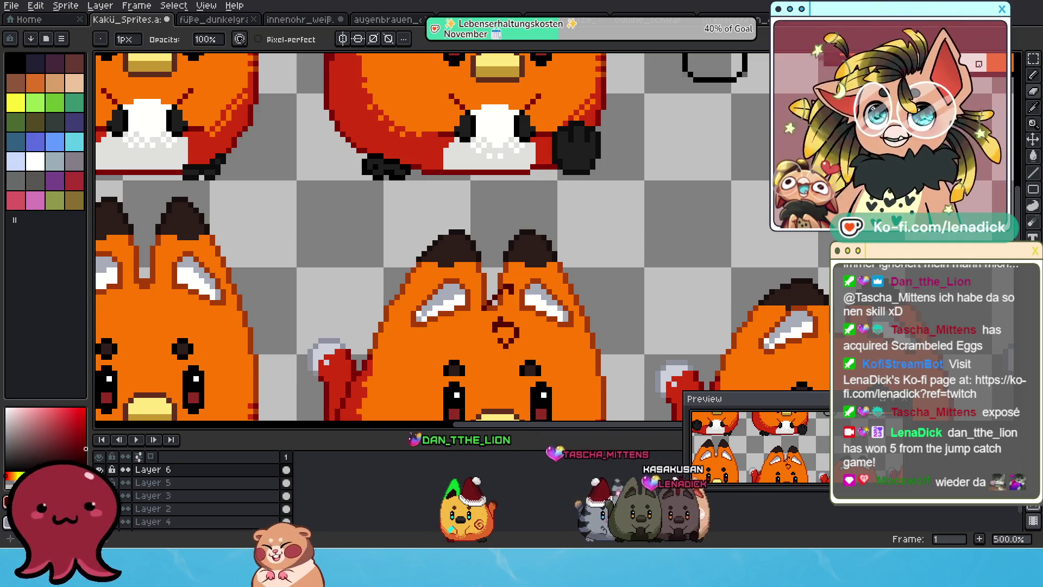
key("e")
scroll(575, 231, "down", 4)
scroll(575, 231, "up", 3)
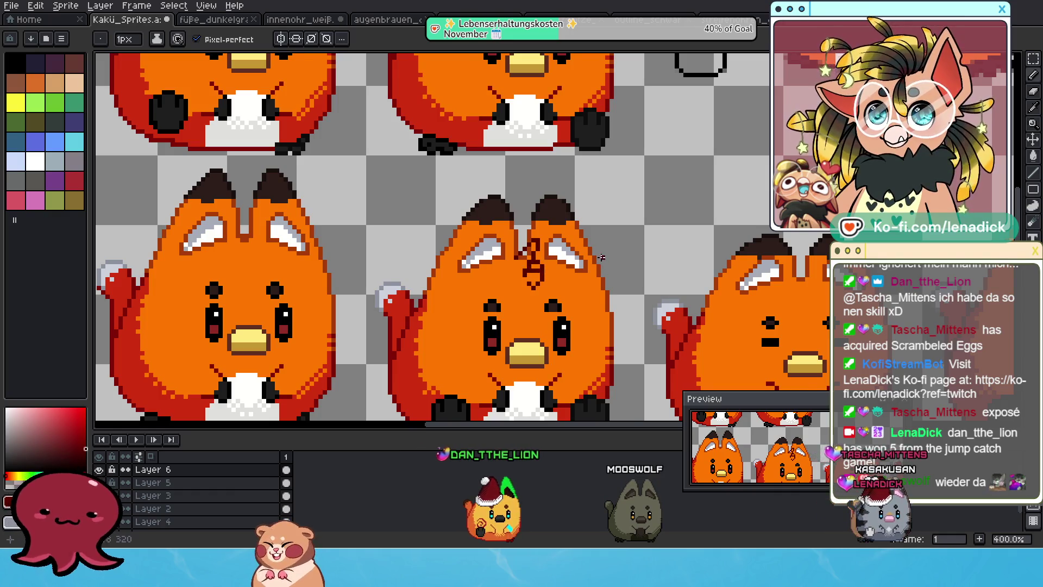
scroll(536, 262, "down", 3)
scroll(595, 260, "up", 1)
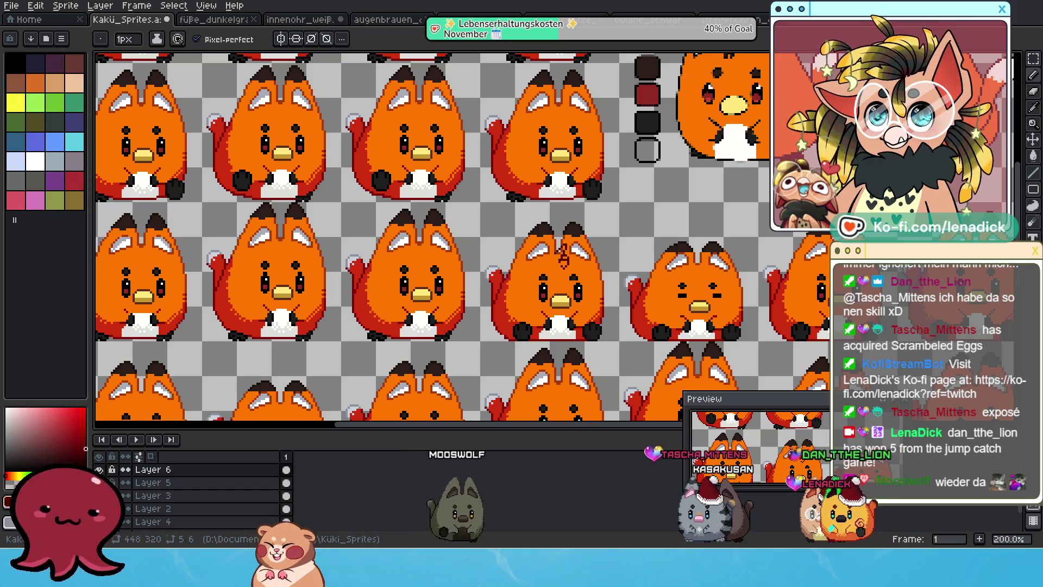
key("ctrl+Tab")
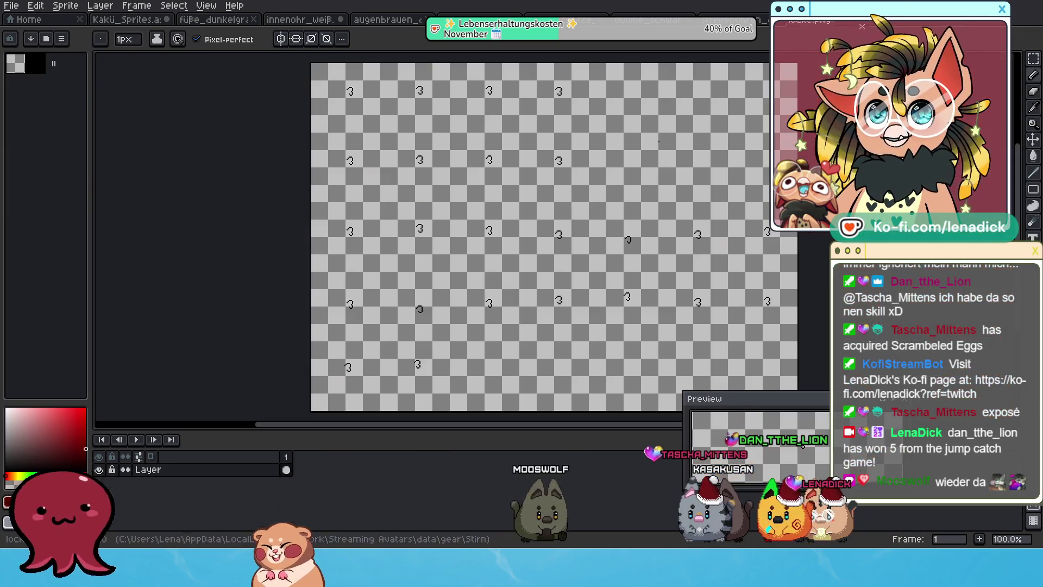
- Select all of the 448x320 Stirn canvas and compare it against the Kakü_Sprites sheet
scroll(668, 139, "up", 1)
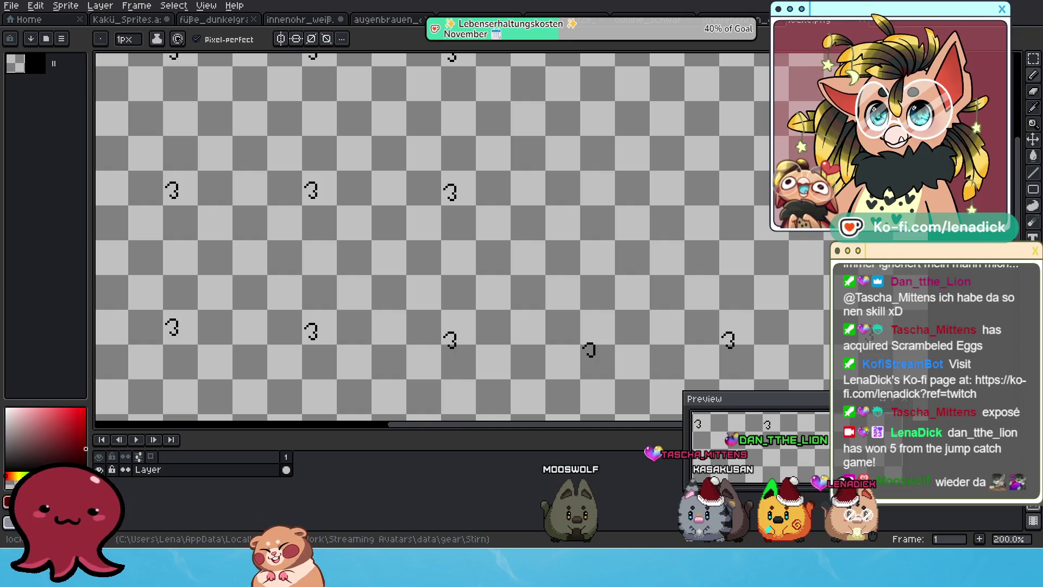
scroll(680, 177, "down", 2)
scroll(680, 177, "up", 1)
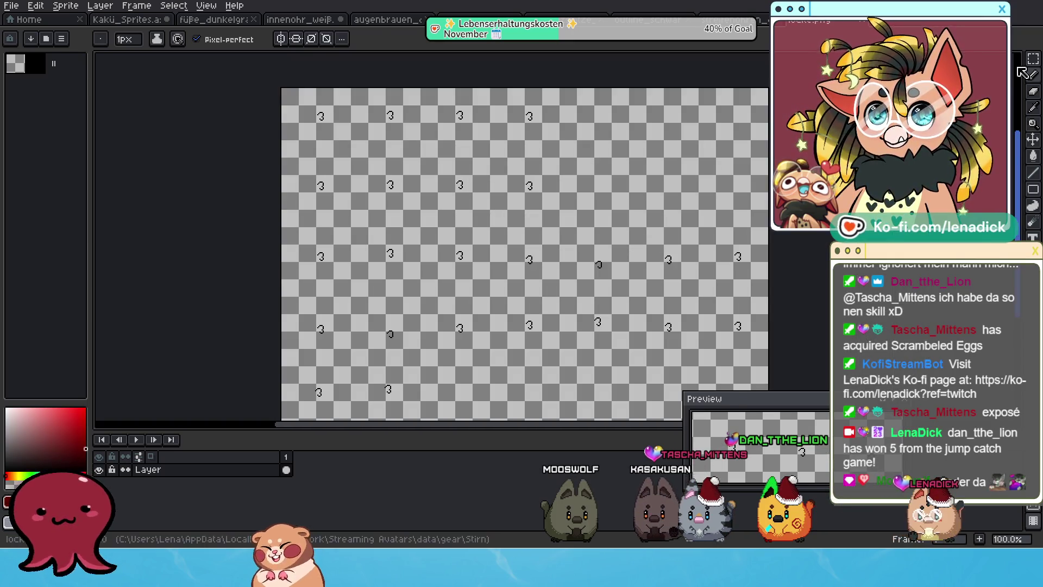
key("m")
left_click_drag(560, 363, 739, 307)
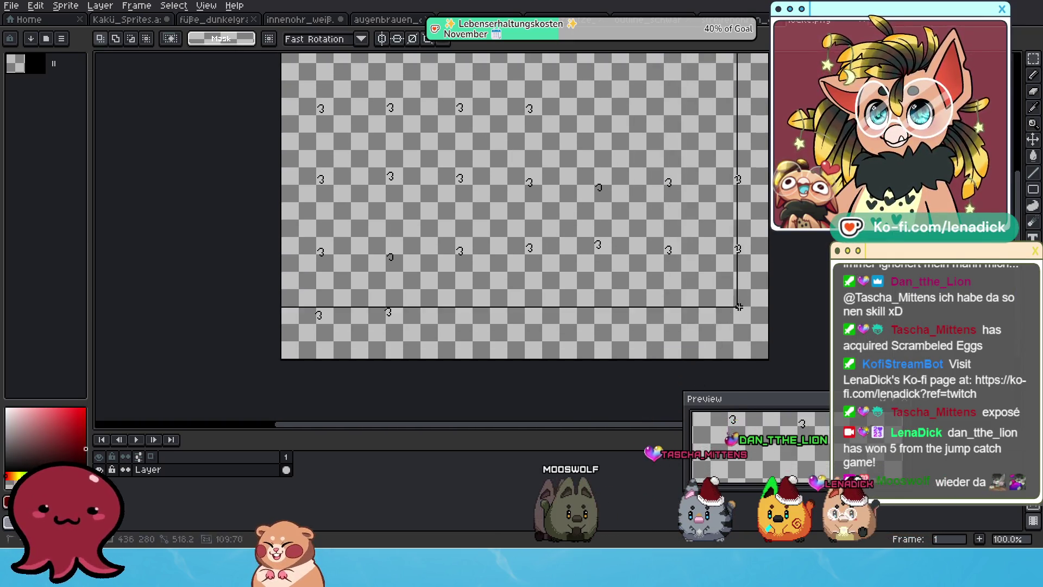
key("ctrl+a")
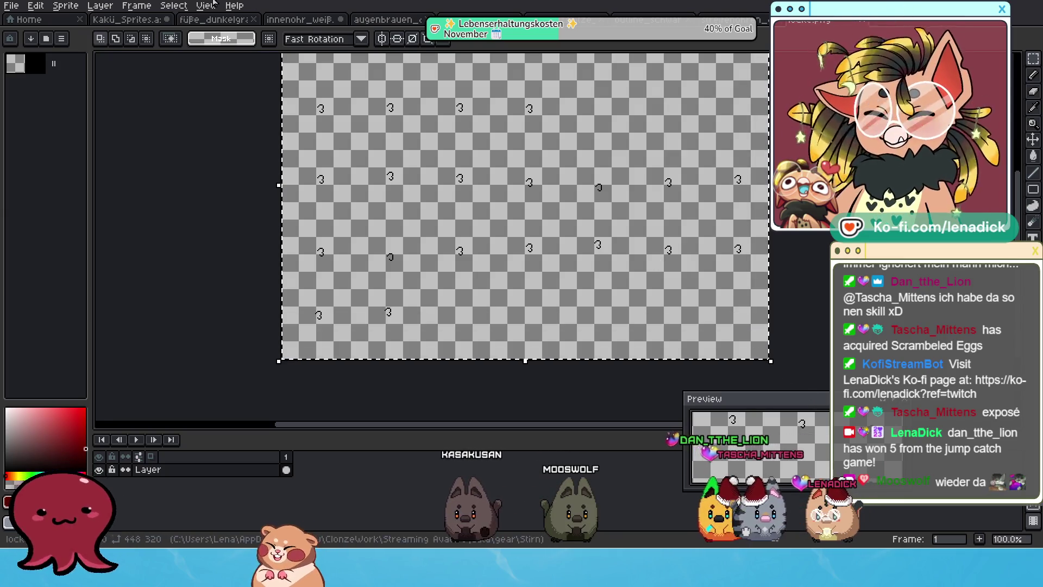
left_click(112, 21)
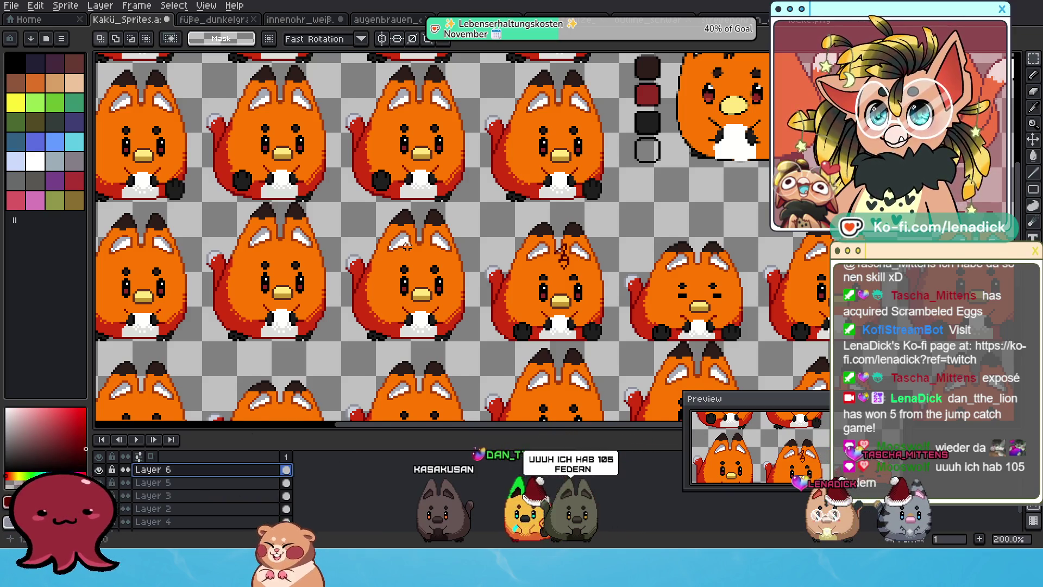
scroll(407, 246, "down", 1)
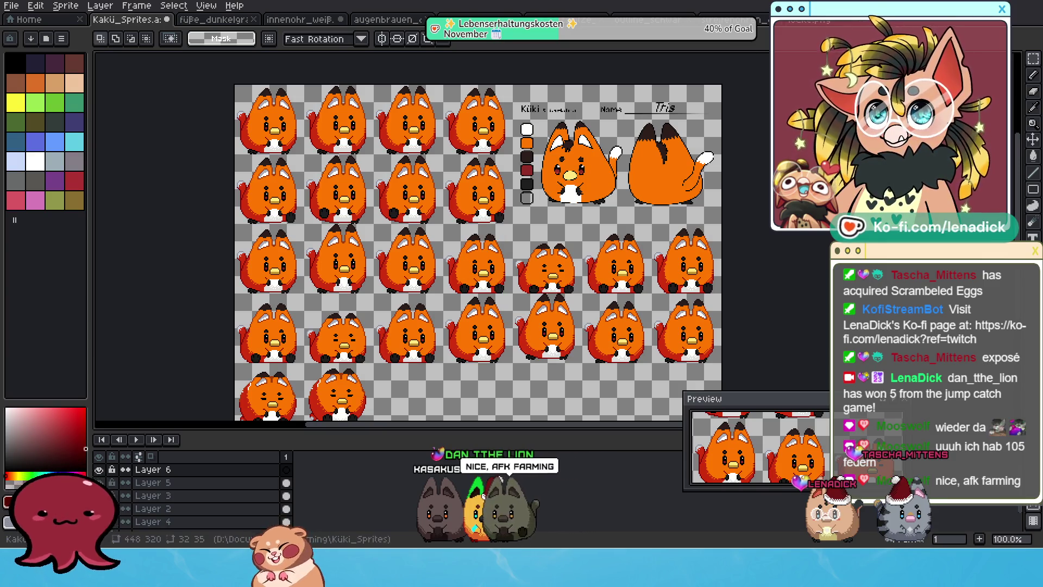
left_click(837, 26)
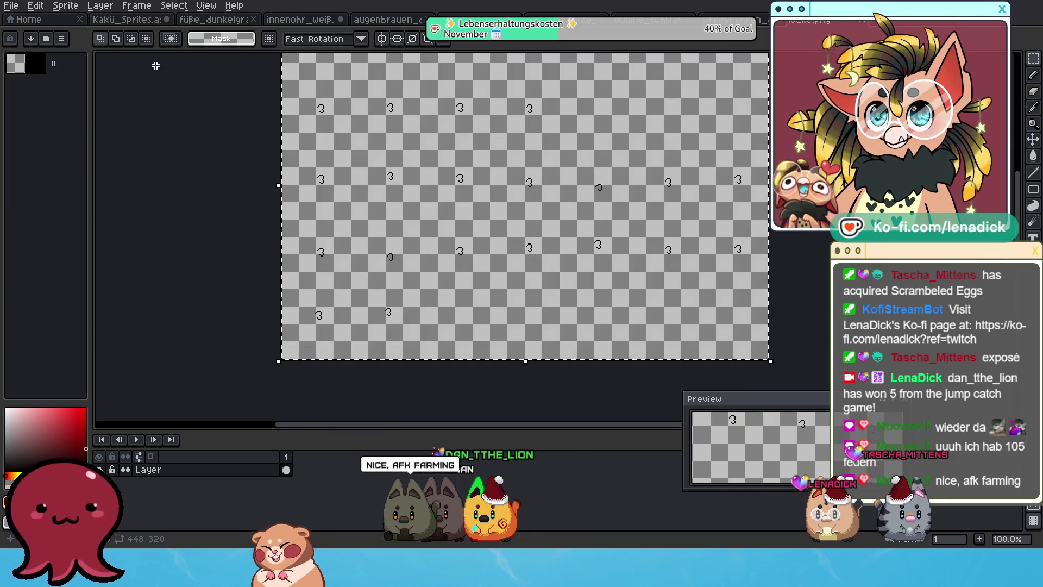
- Paste the forehead marks onto the Kakü sheet, nudge them up and one pixel right, and drop them
left_click(144, 20)
key("ctrl+v")
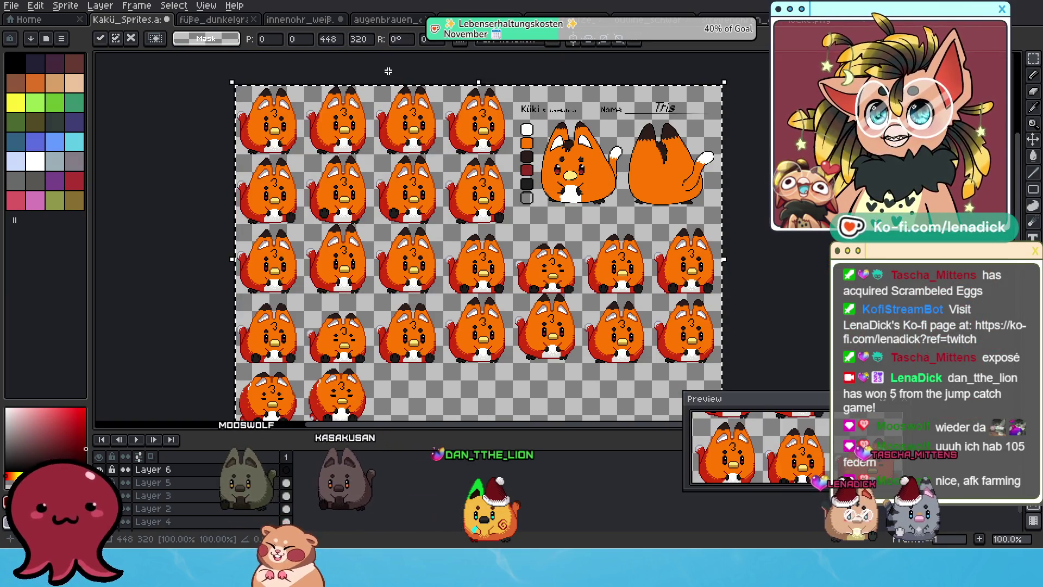
key("Up")
key("Up")
key("Up")
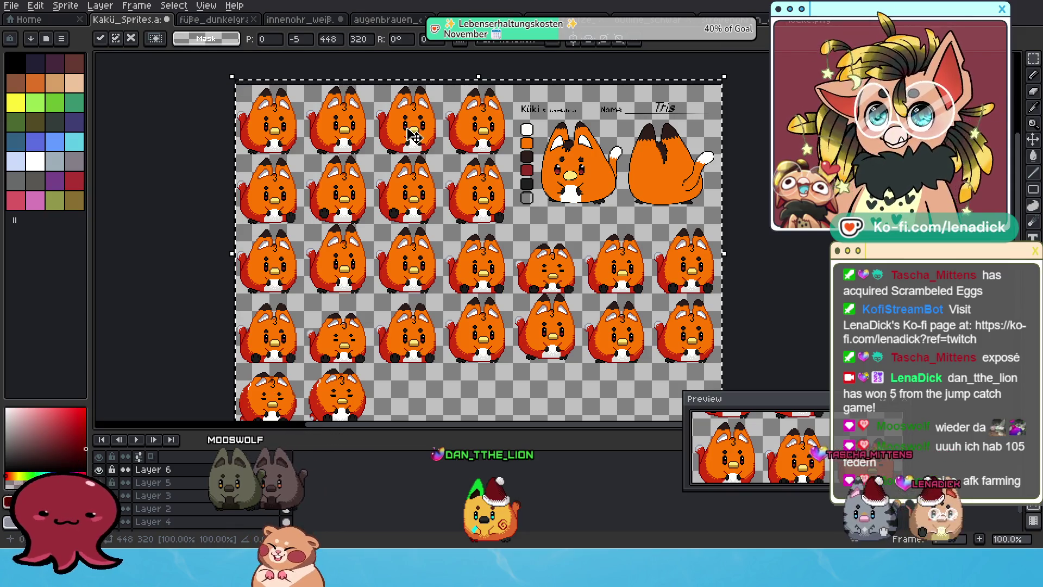
scroll(418, 155, "up", 1)
key("Right")
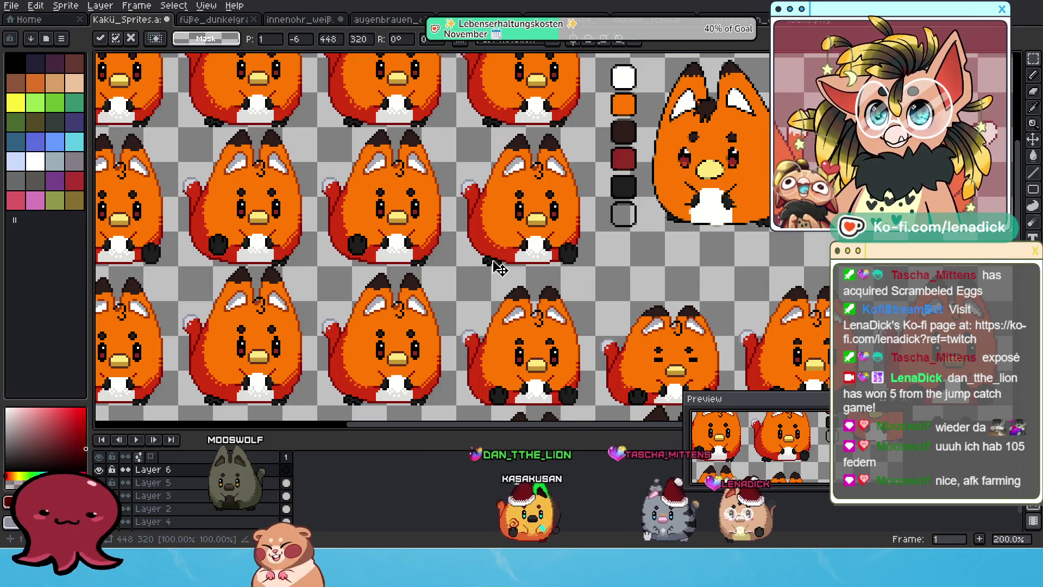
scroll(500, 267, "down", 1)
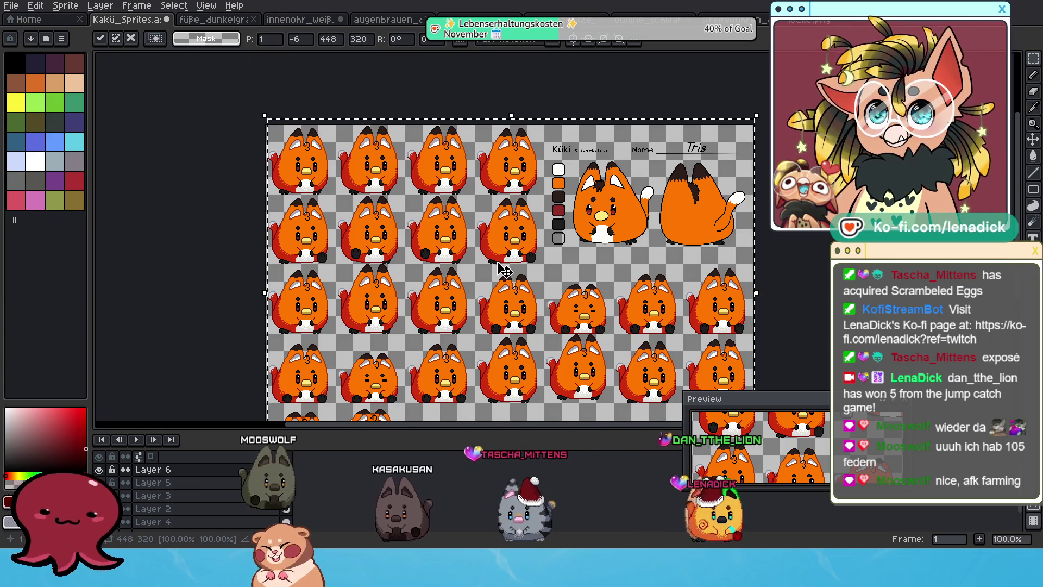
scroll(367, 160, "up", 1)
scroll(367, 160, "up", 1)
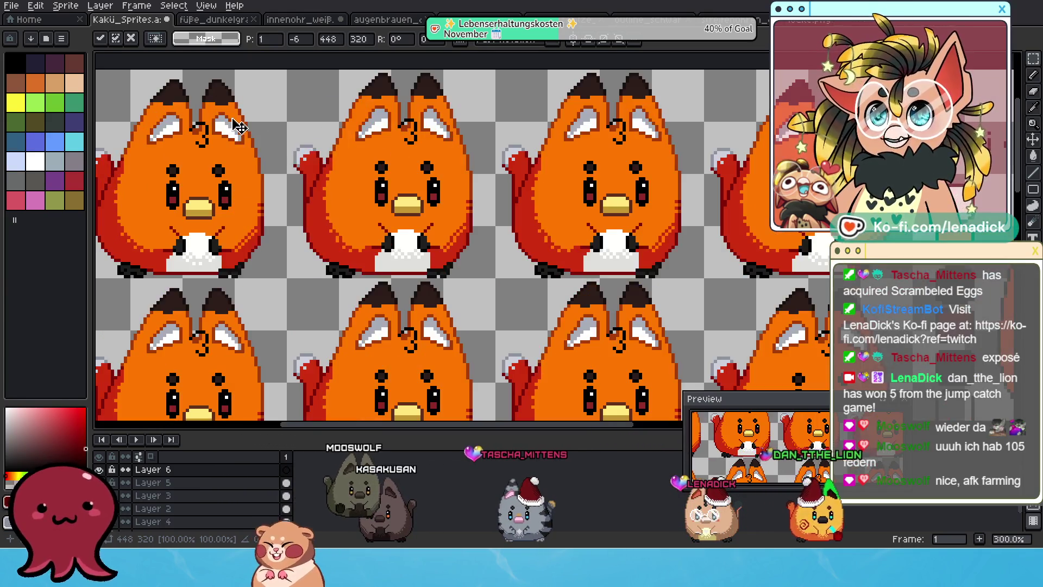
left_click(170, 483)
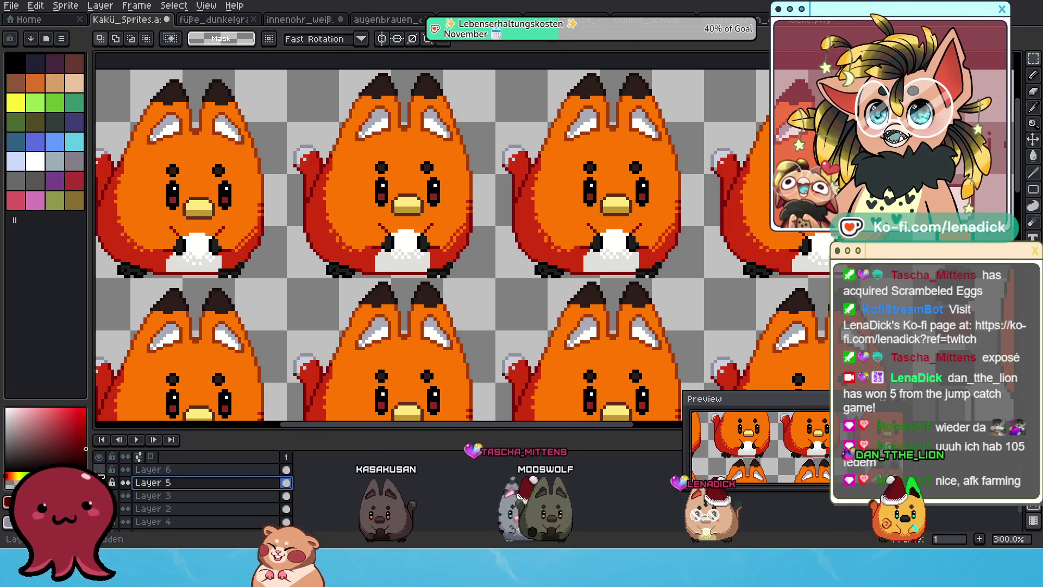
- Check the marks by toggling Layer 5, show the forehead-mark layer, and add empty Layer 7
scroll(421, 336, "down", 1)
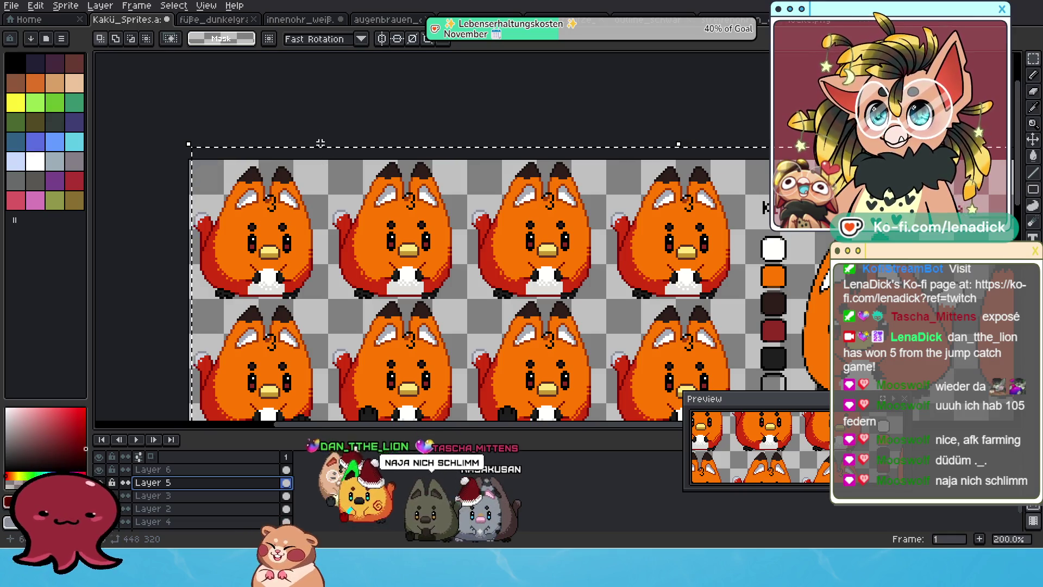
scroll(295, 234, "up", 1)
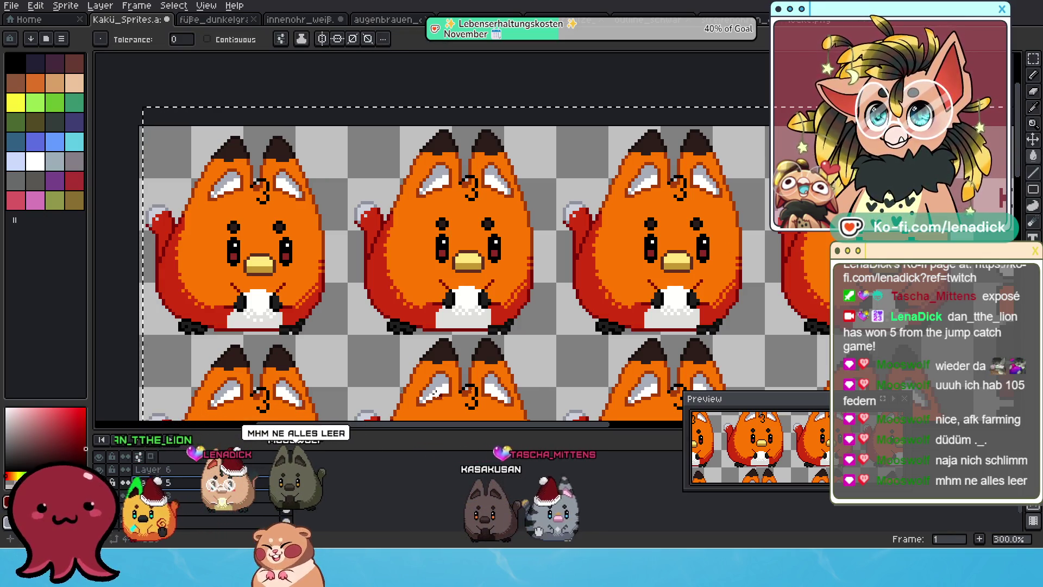
left_click(104, 481)
left_click(105, 481)
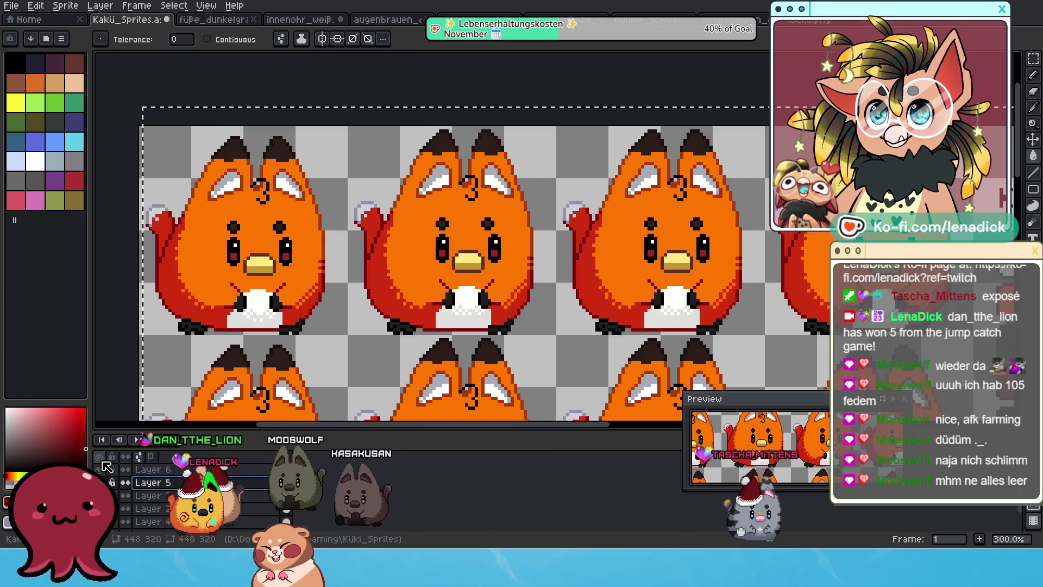
left_click(101, 470)
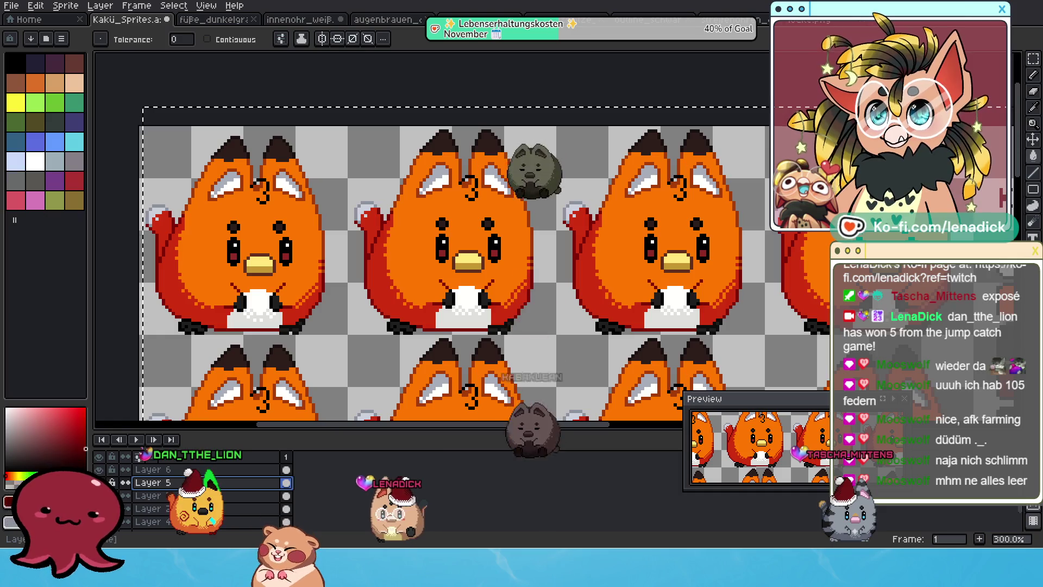
key("shift+n")
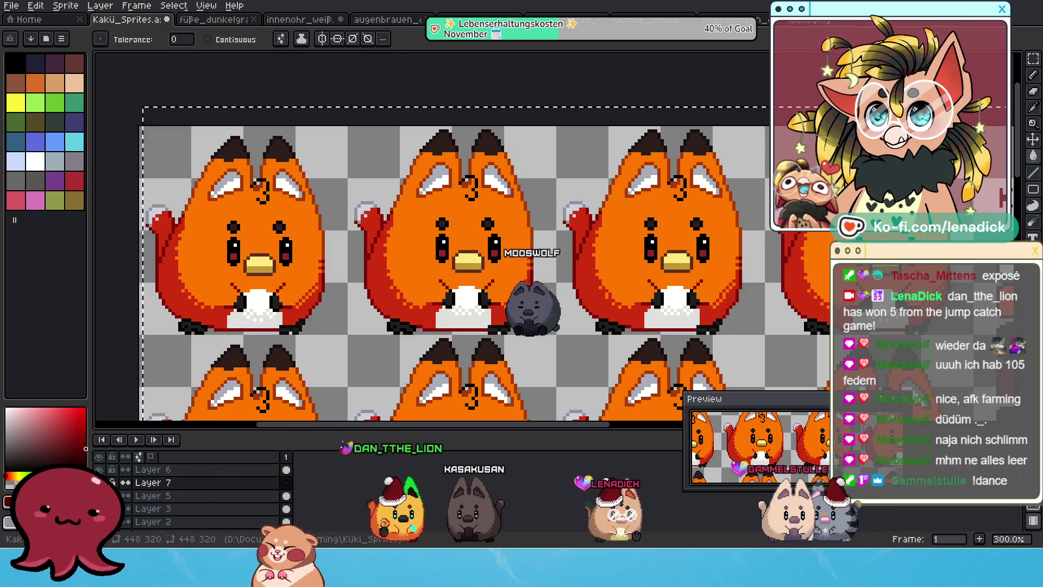
- Zoom in on the first fox's face and undo a misplaced black pixel beside its mouth
scroll(204, 184, "up", 2)
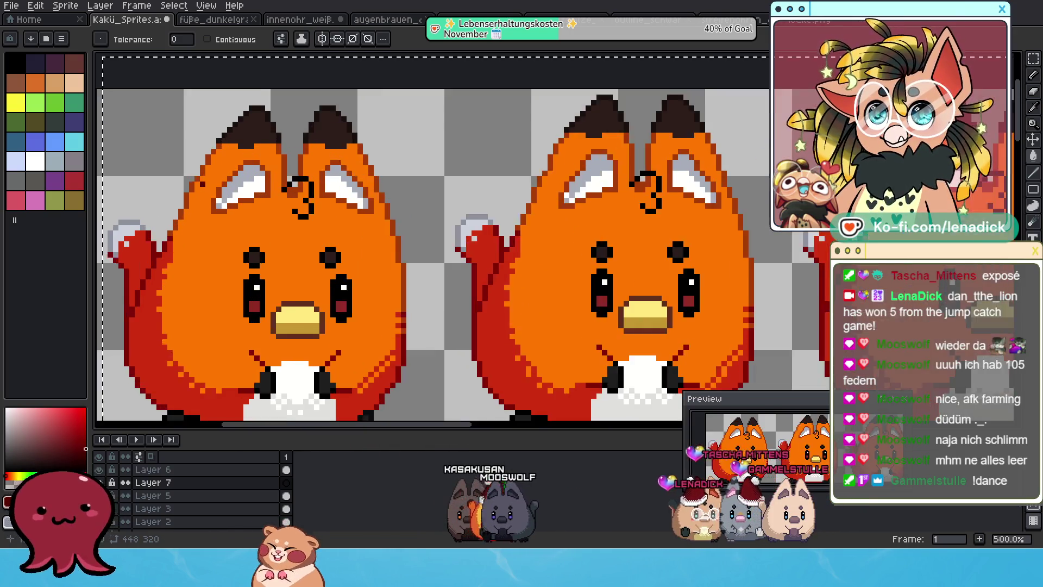
scroll(331, 236, "right", 2)
scroll(331, 235, "up", 1)
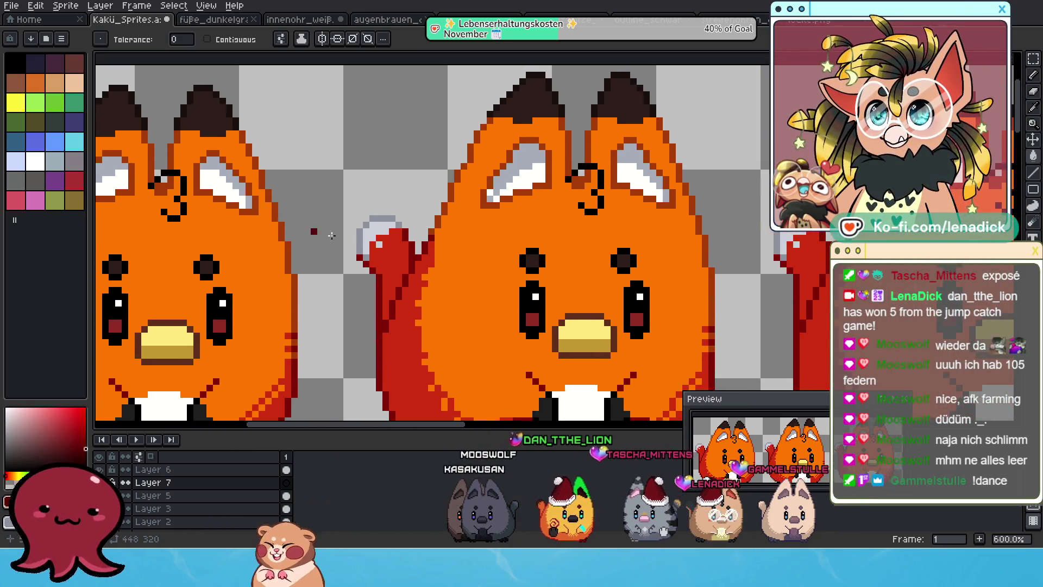
scroll(332, 235, "down", 4)
scroll(618, 233, "up", 3)
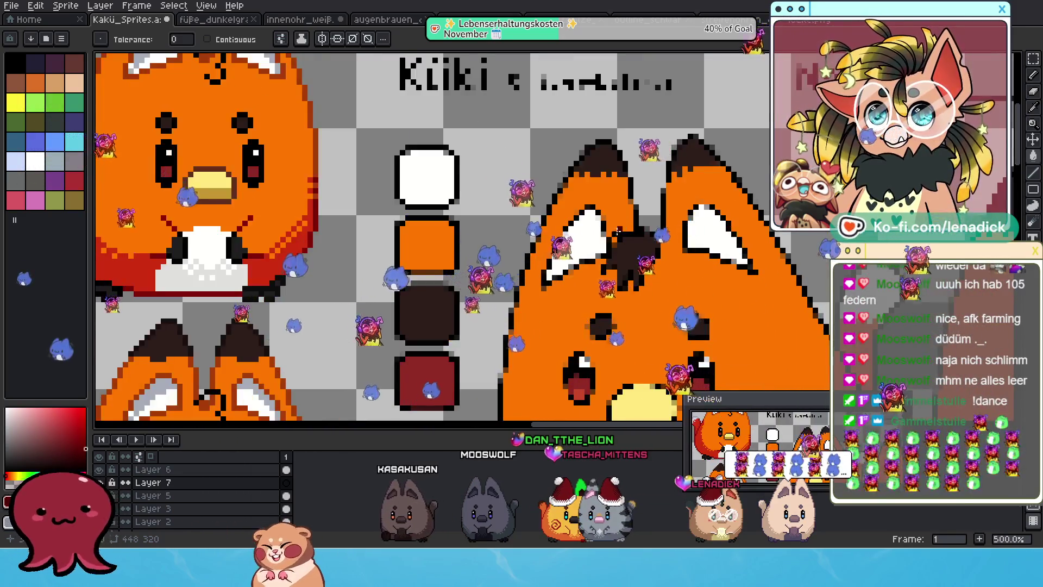
scroll(618, 232, "left", 1)
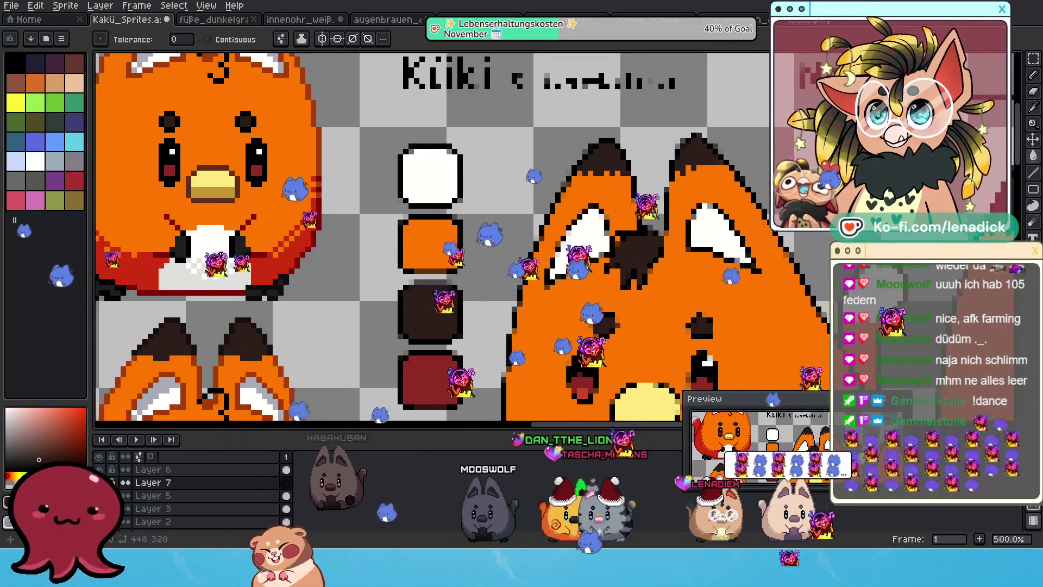
scroll(591, 236, "down", 4)
scroll(590, 237, "up", 5)
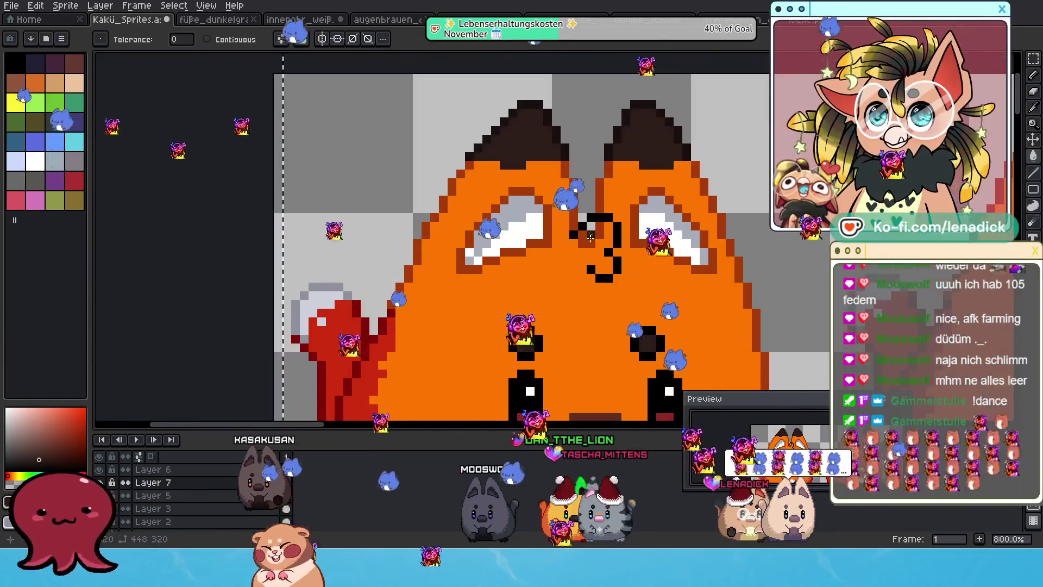
scroll(590, 236, "up", 2)
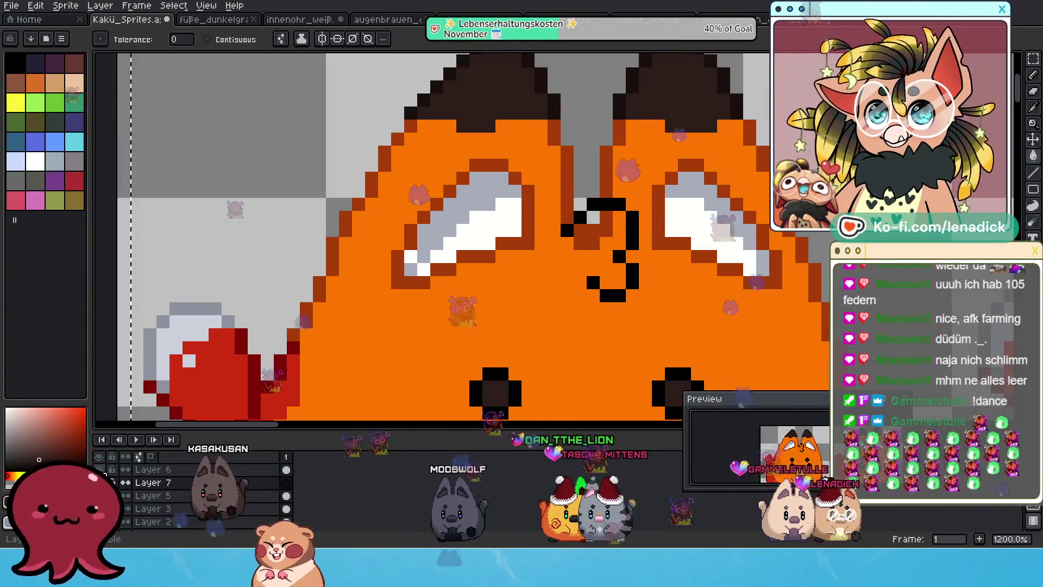
left_click(555, 231)
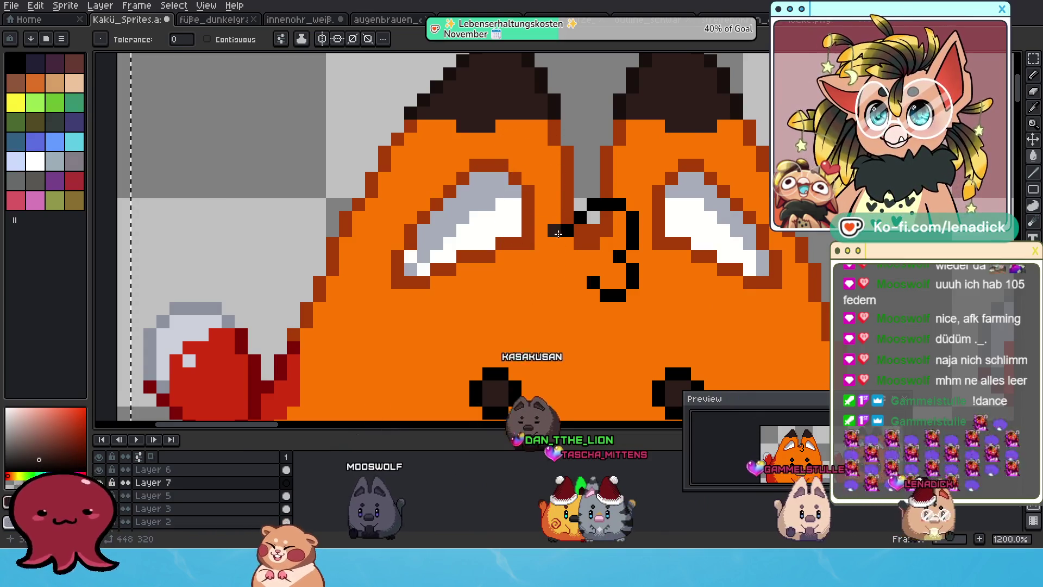
key("ctrl+z")
- Try filling the forehead mark dark brown with the Paint Bucket, then undo the flooded face
left_click(568, 244)
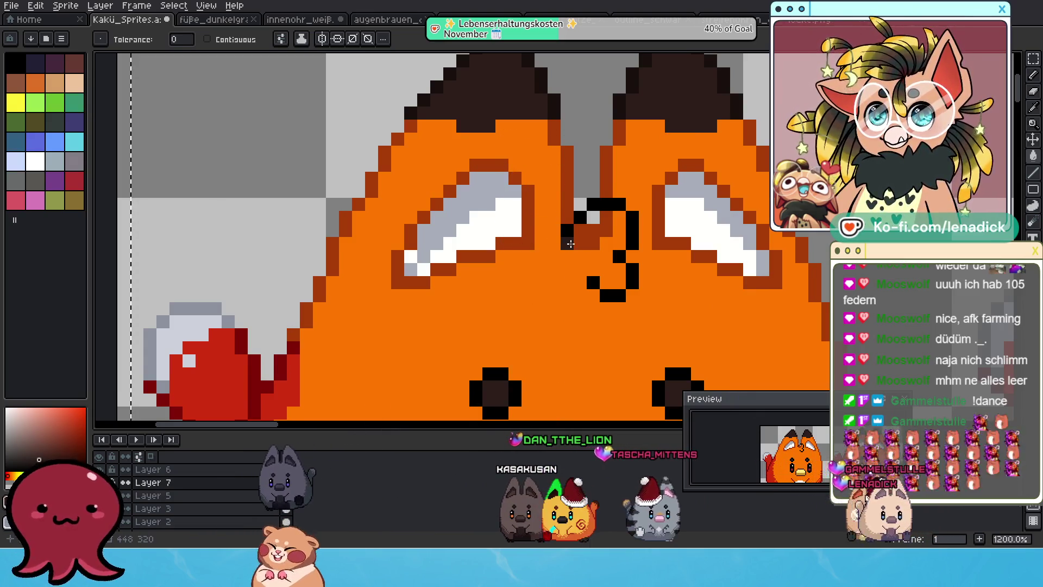
left_click(571, 244)
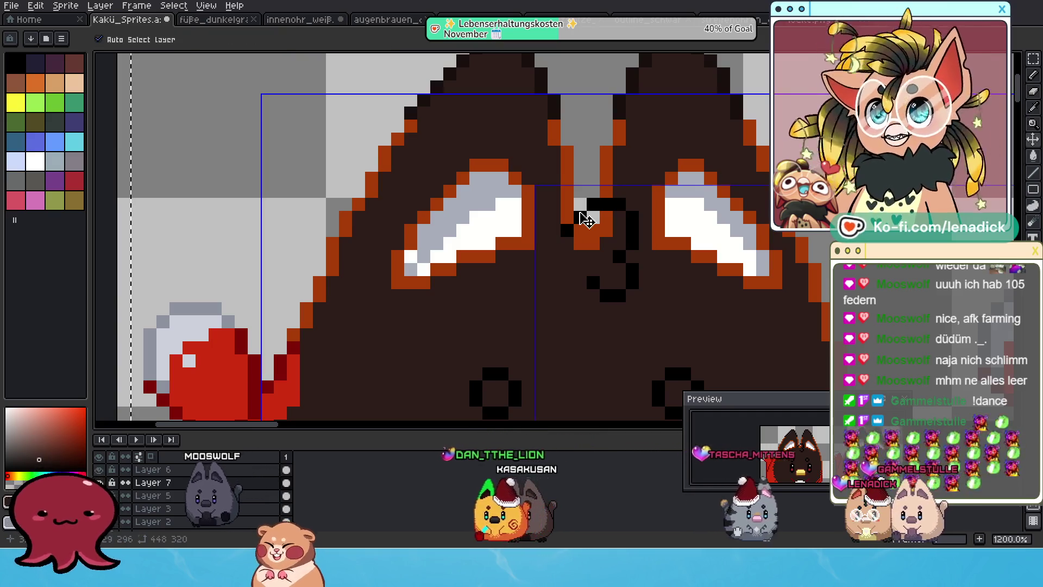
key("ctrl+z")
- Paint the 3-shaped forehead mark solid dark brown with the Pencil
left_click(1032, 76)
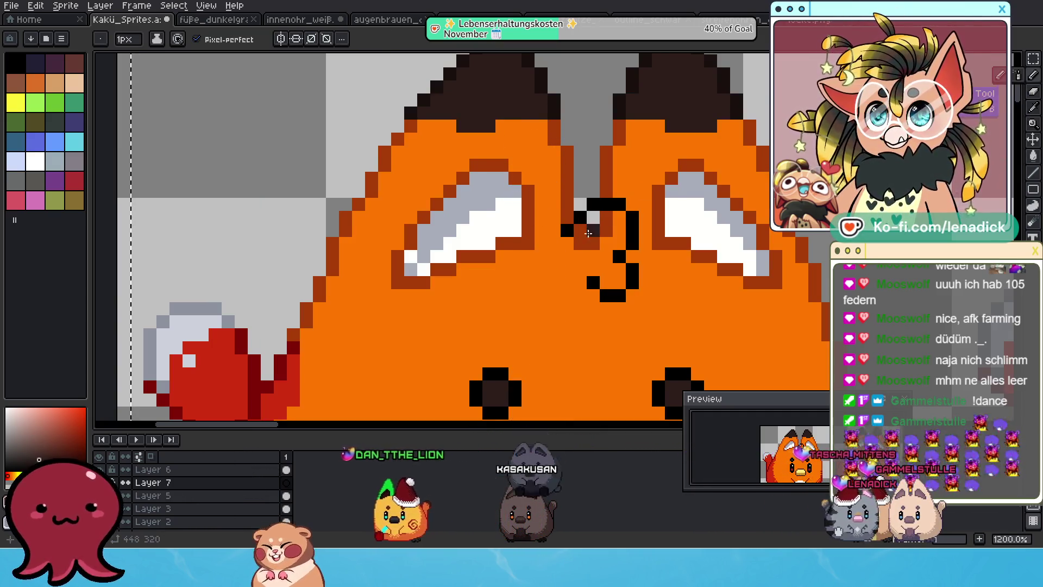
mouse_move(573, 245)
left_mouse_down()
mouse_move(613, 282)
mouse_move(581, 225)
mouse_move(619, 245)
left_mouse_up()
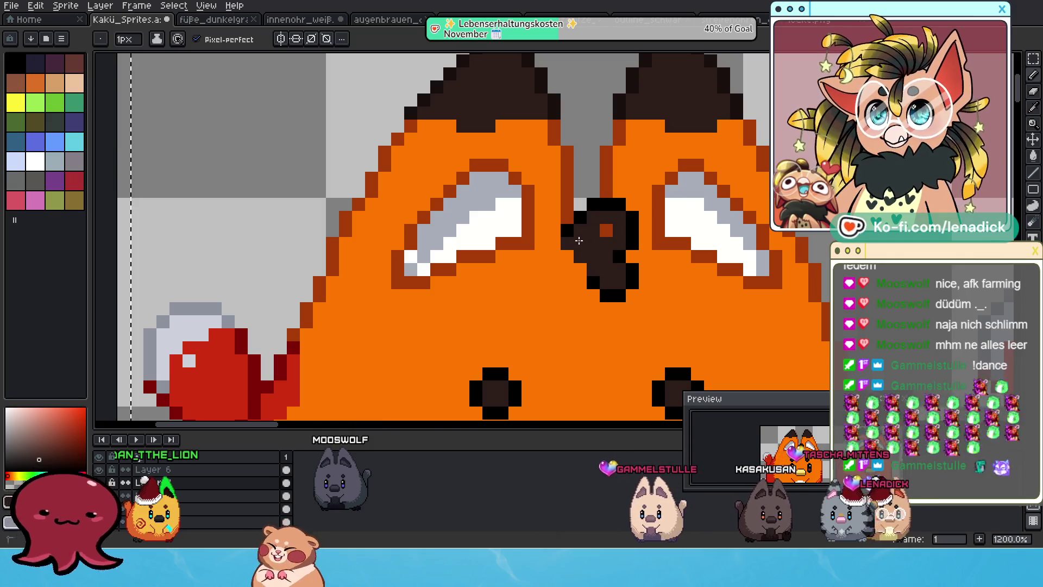
scroll(604, 232, "down", 3)
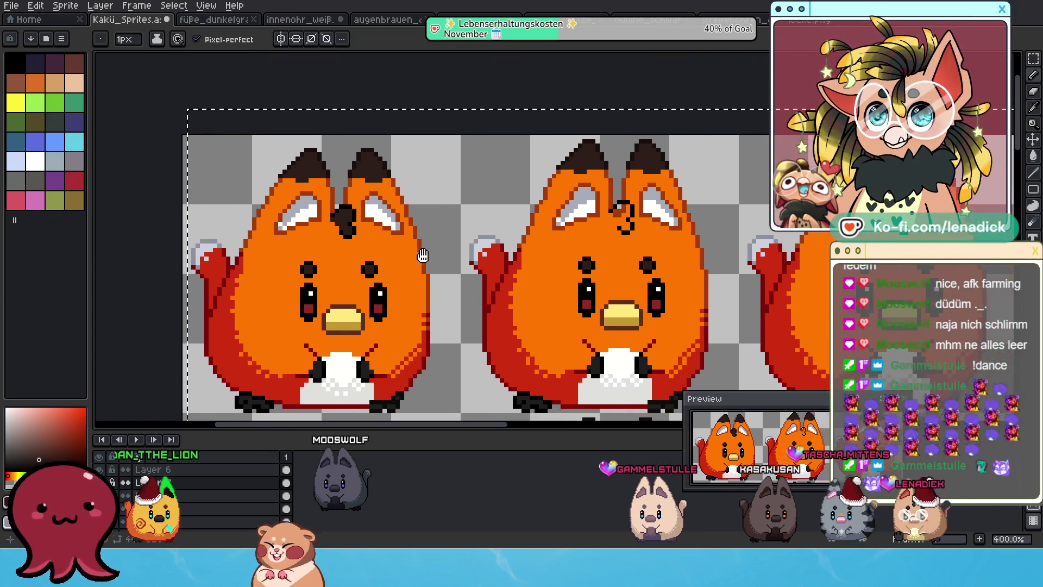
- Pick black as the drawing colour and switch back to the Pencil
scroll(427, 259, "down", 1)
scroll(425, 245, "up", 2)
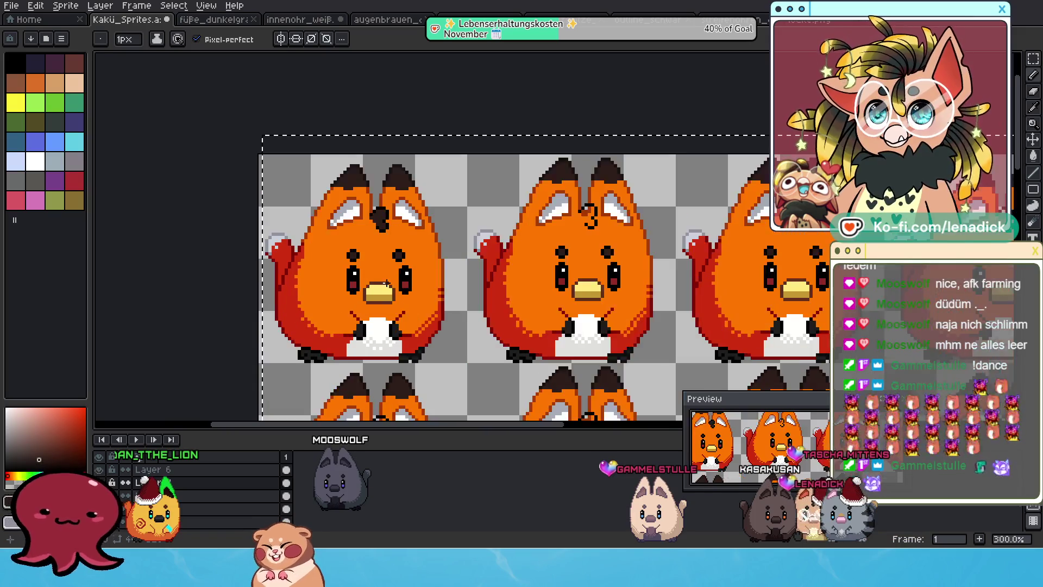
scroll(453, 225, "up", 3)
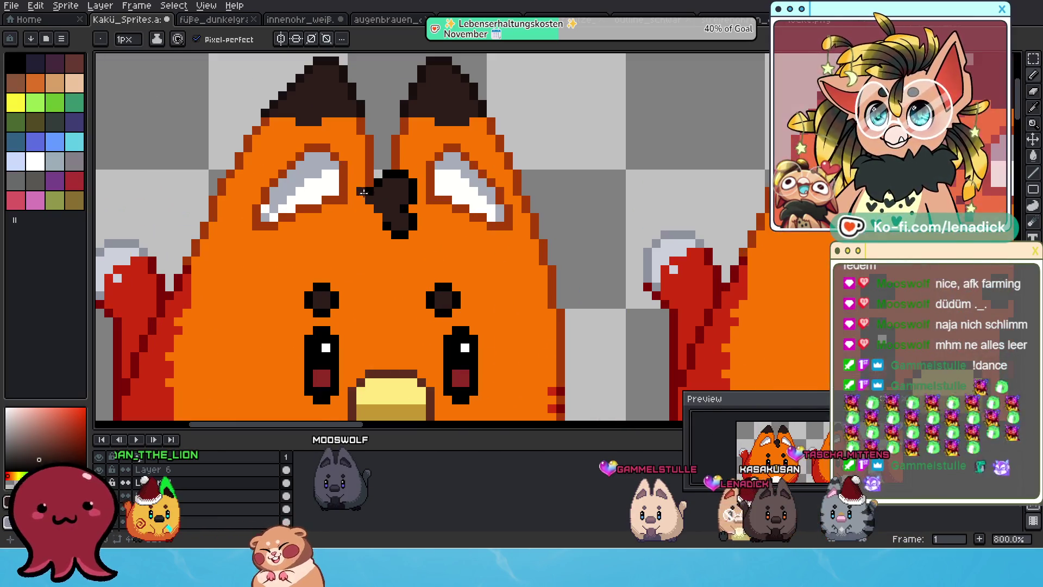
scroll(440, 224, "down", 4)
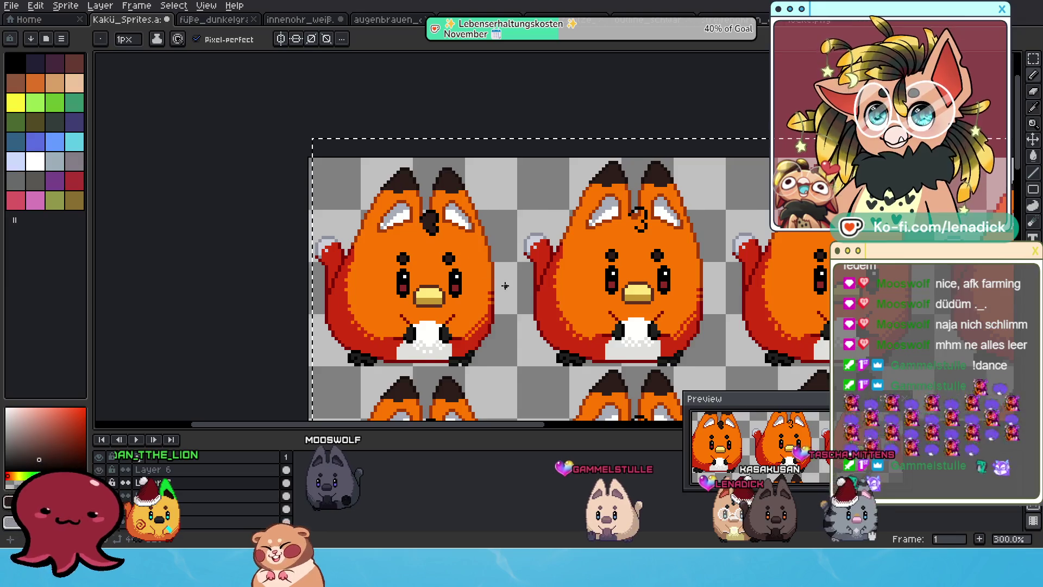
scroll(505, 286, "down", 1)
mouse_move(505, 286)
left_mouse_down()
mouse_move(323, 204)
mouse_move(354, 275)
left_mouse_up()
scroll(305, 231, "up", 4)
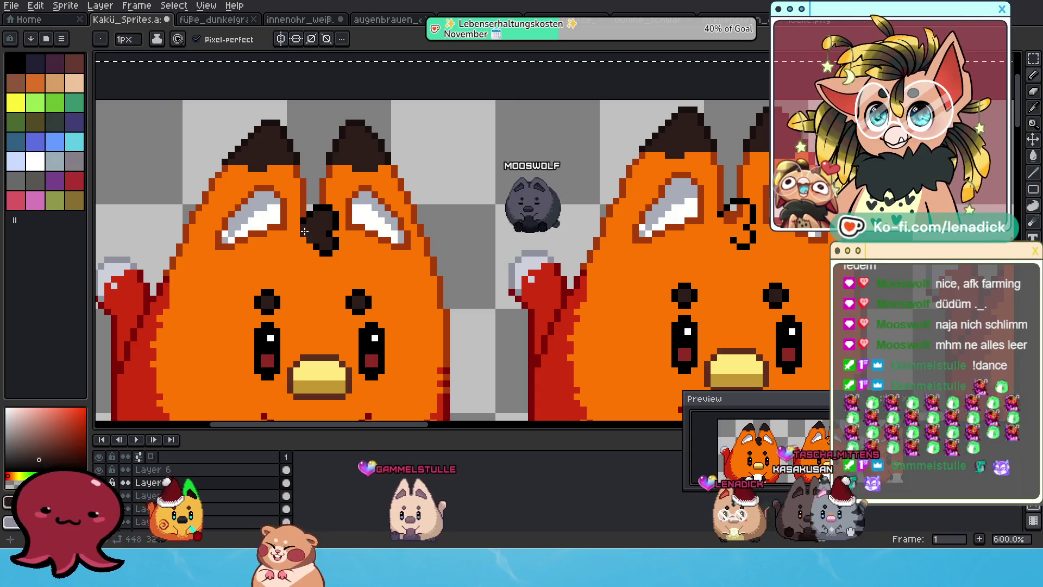
left_click(299, 228, "alt")
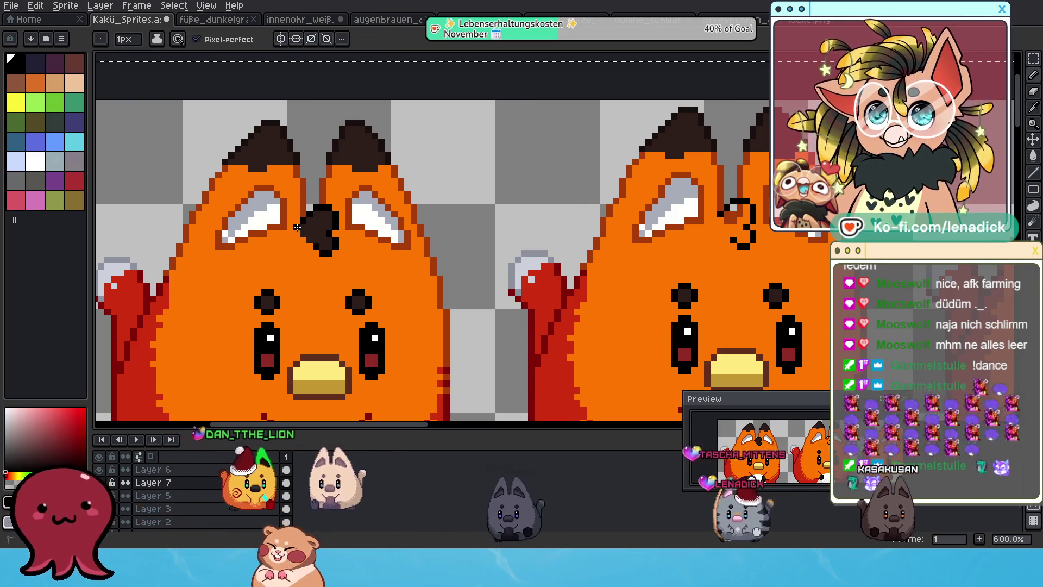
scroll(359, 228, "down", 4)
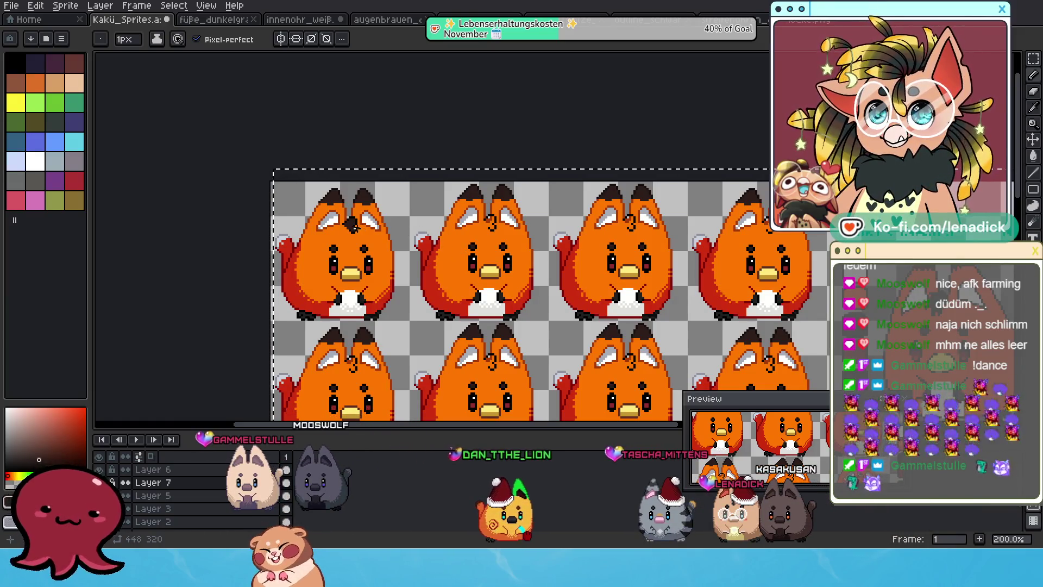
scroll(337, 235, "up", 4)
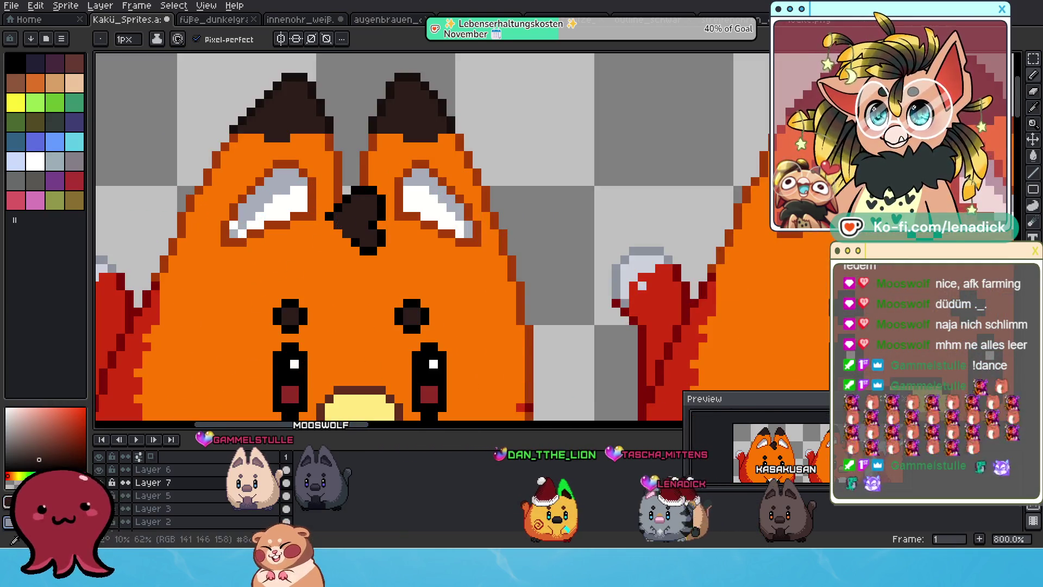
key("b")
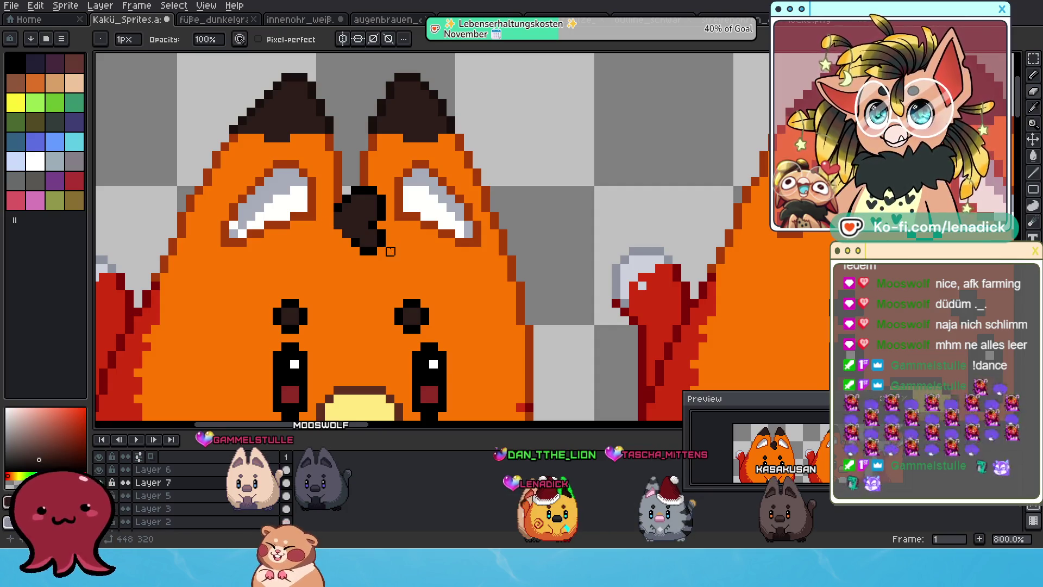
- Pan over to the Küki reference sheet and back to the fox sprite columns
scroll(391, 251, "down", 4)
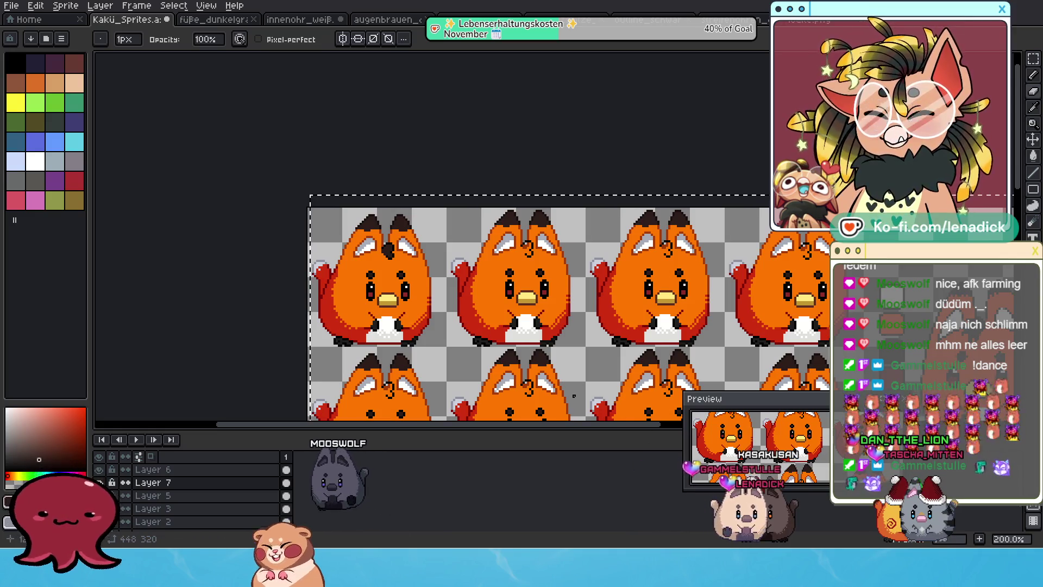
left_click_drag(465, 329, 452, 272)
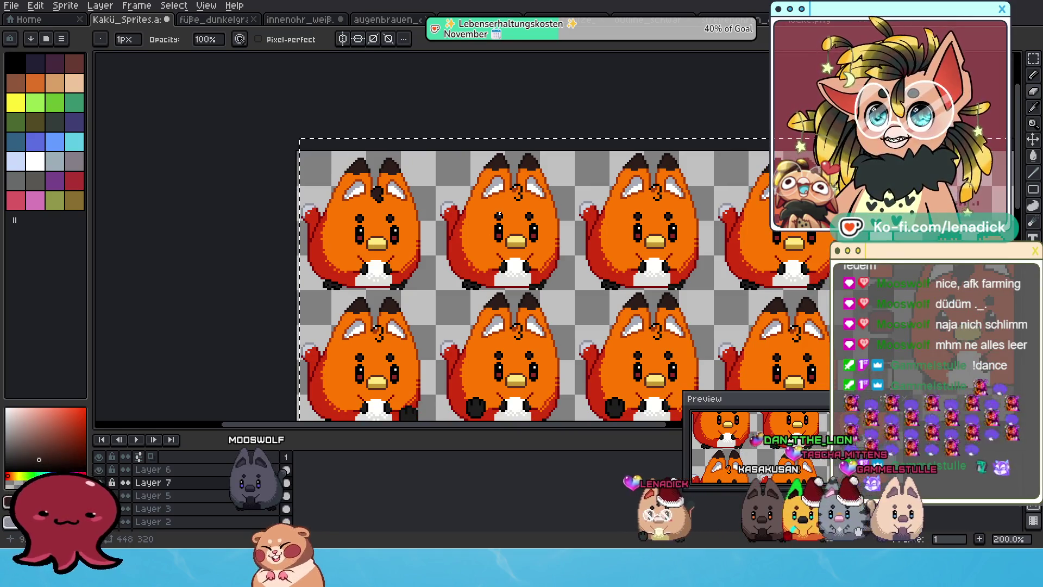
left_click_drag(903, 281, 421, 225)
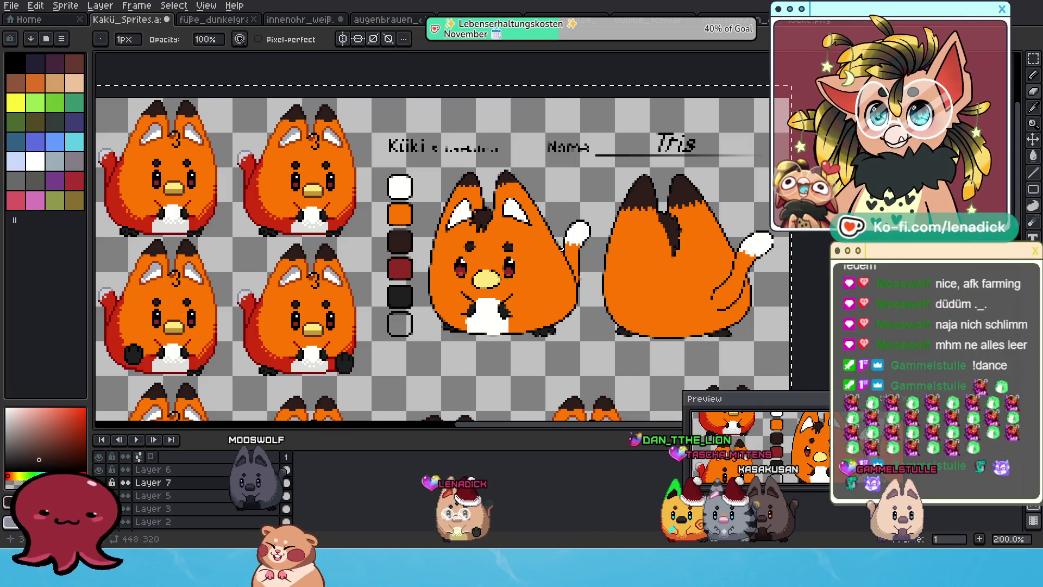
left_click_drag(318, 259, 711, 297)
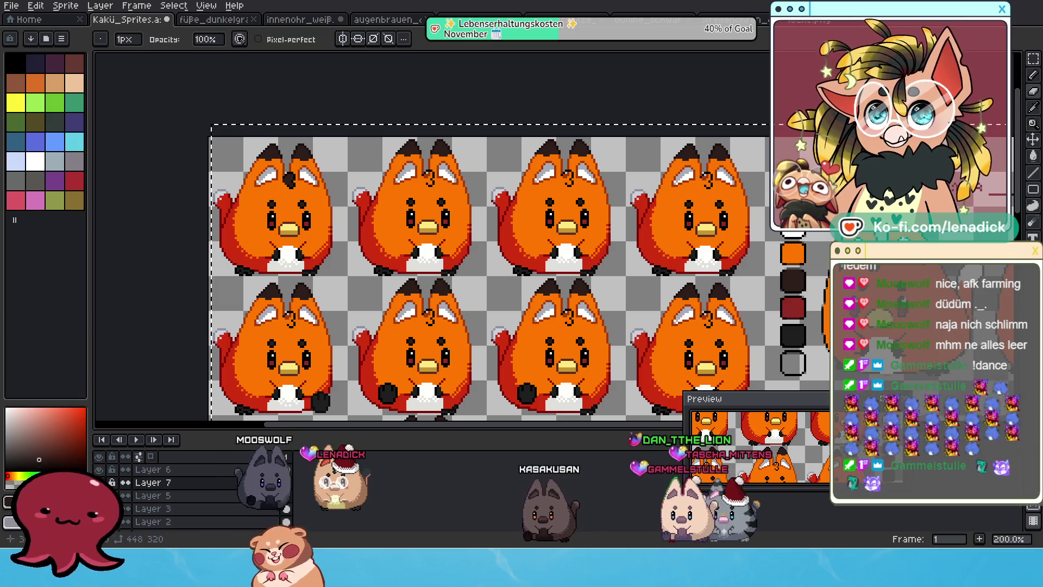
- Clear the selection around the sprite sheet and check Layer 7's first cel properties
key("m")
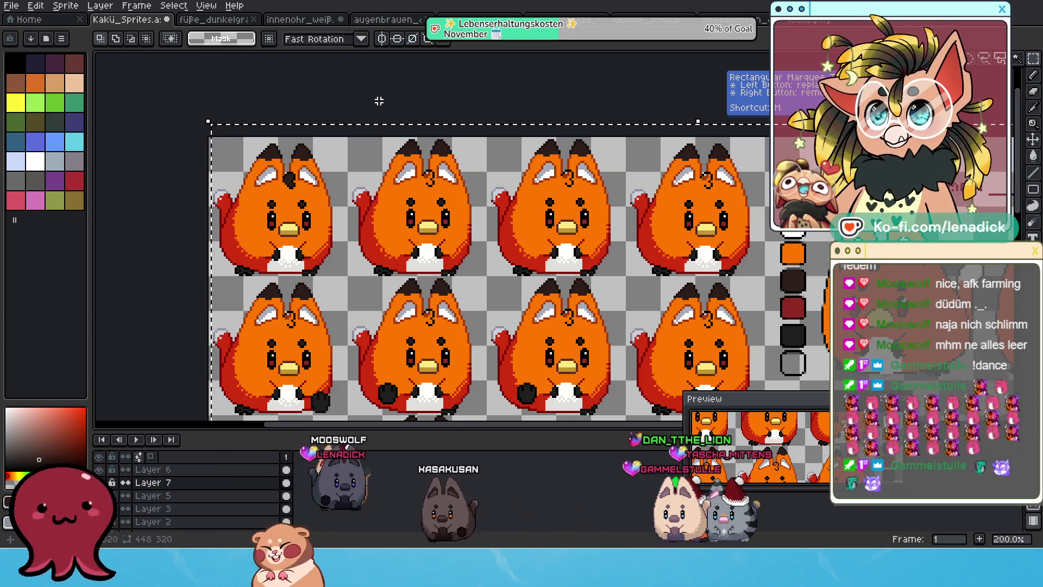
left_click(218, 376)
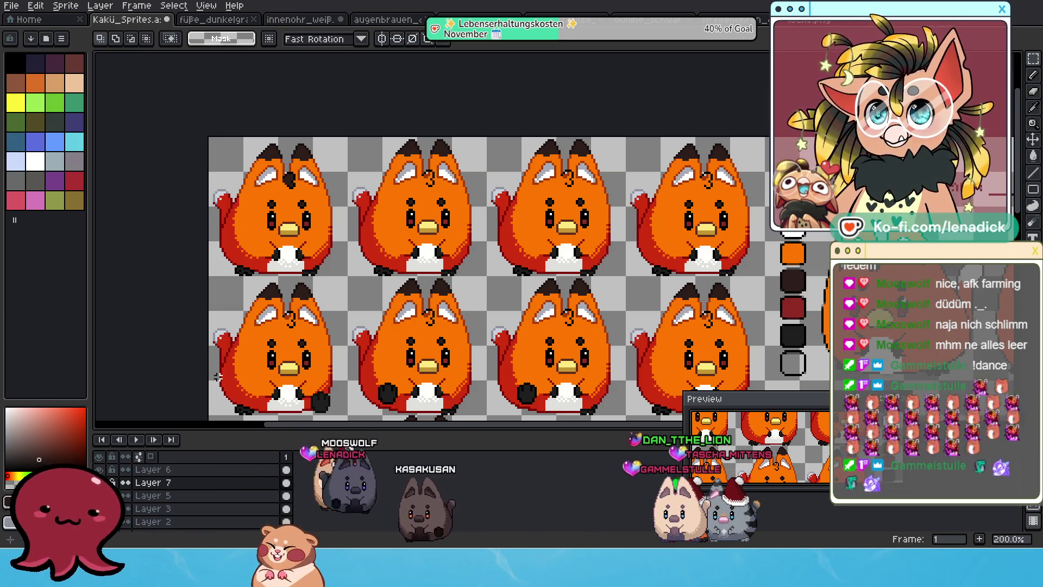
double_click(286, 482)
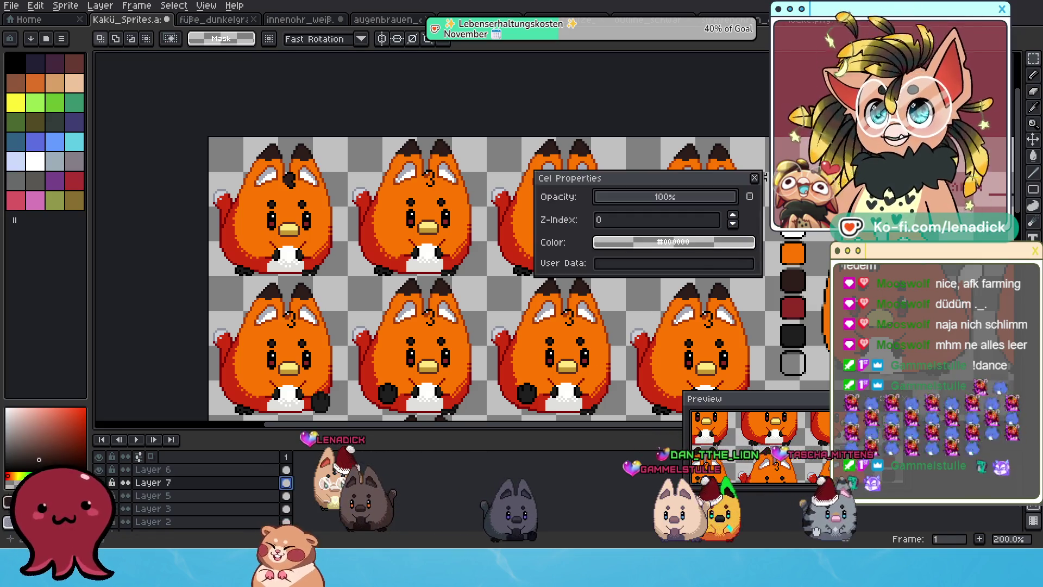
left_click(754, 178)
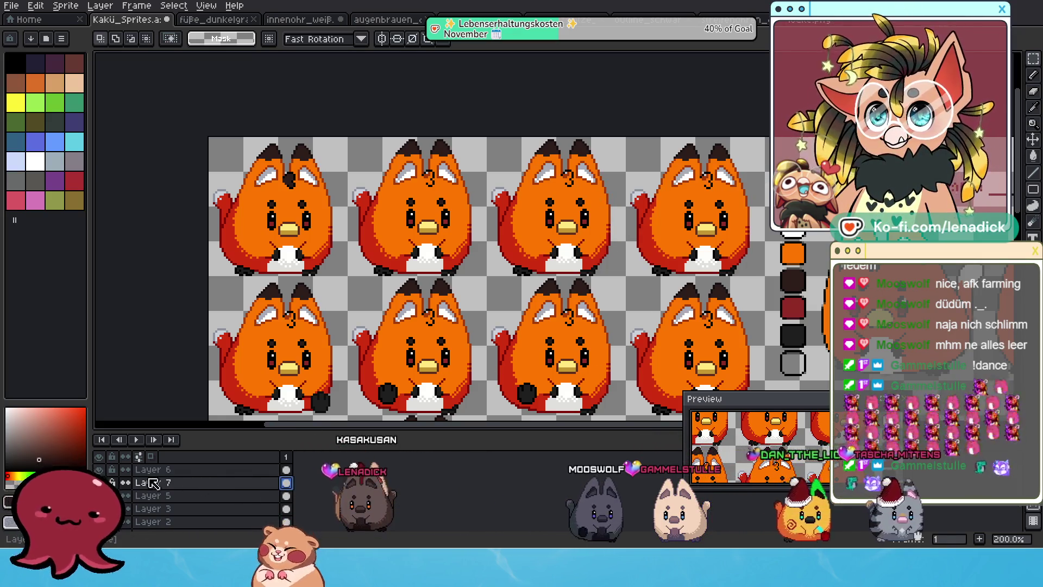
- Make Layer 6's forehead marks visible and merge Layer 6 down into Layer 7
left_click(216, 471, "shift")
right_click(201, 489)
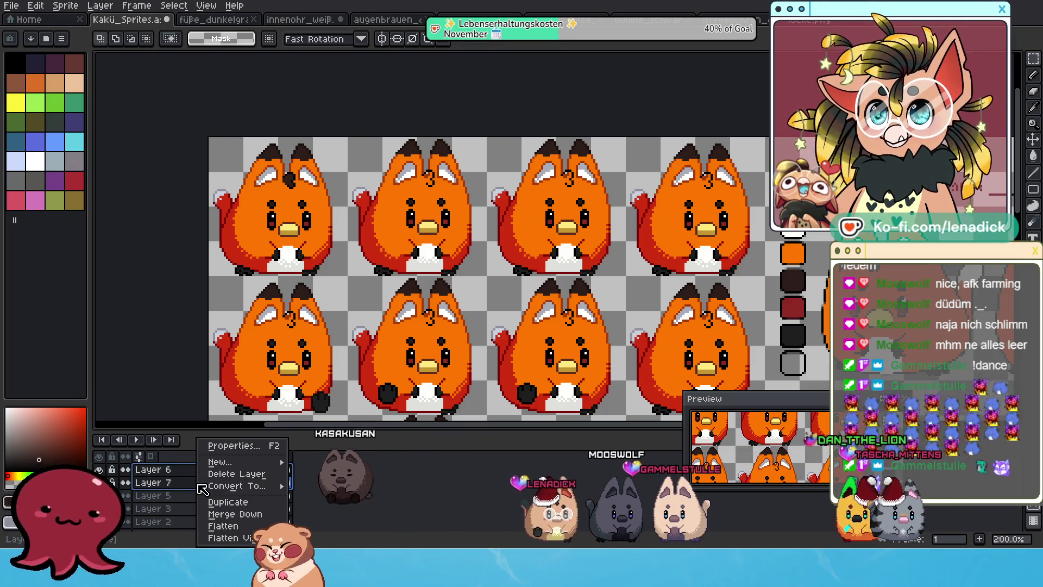
left_click(236, 516)
left_click(99, 470)
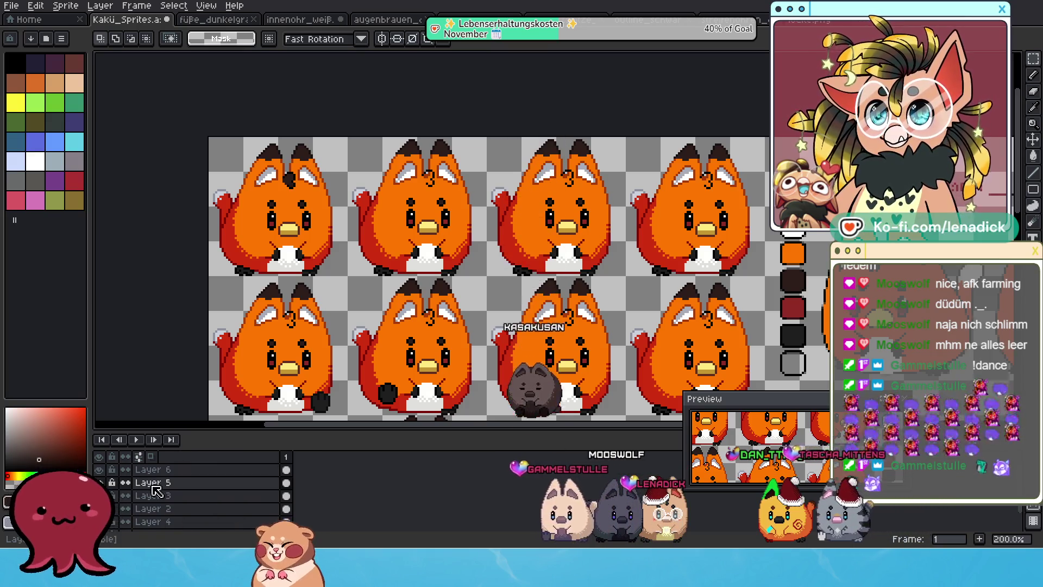
left_click_drag(153, 490, 172, 481)
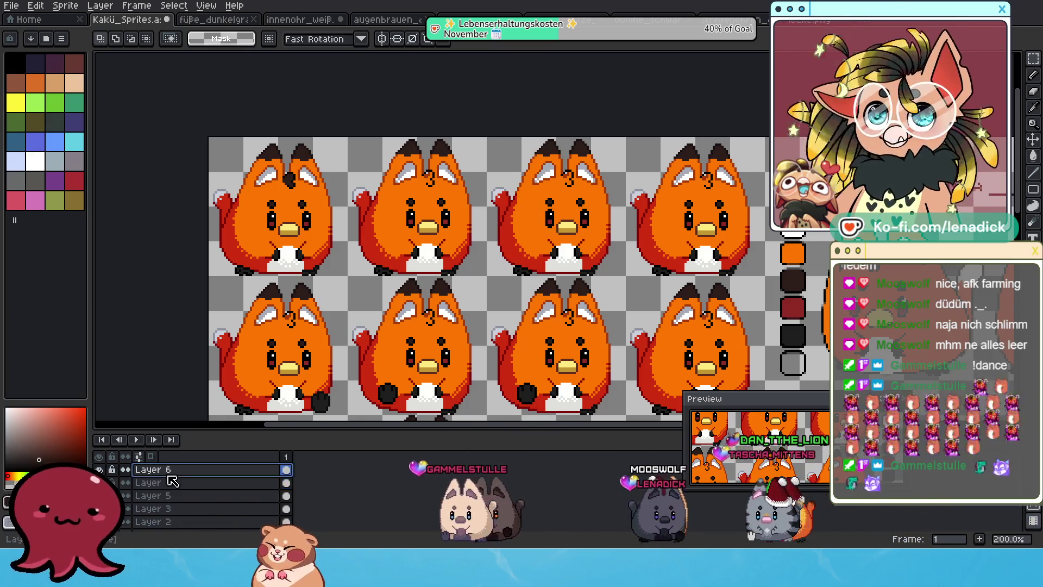
right_click(171, 478)
left_click(201, 514)
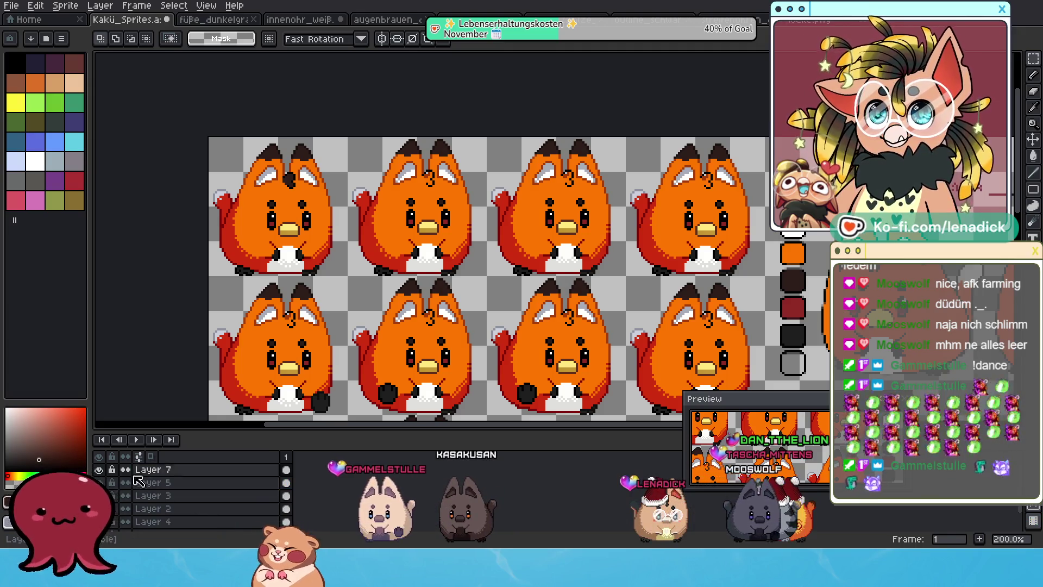
scroll(346, 380, "up", 2)
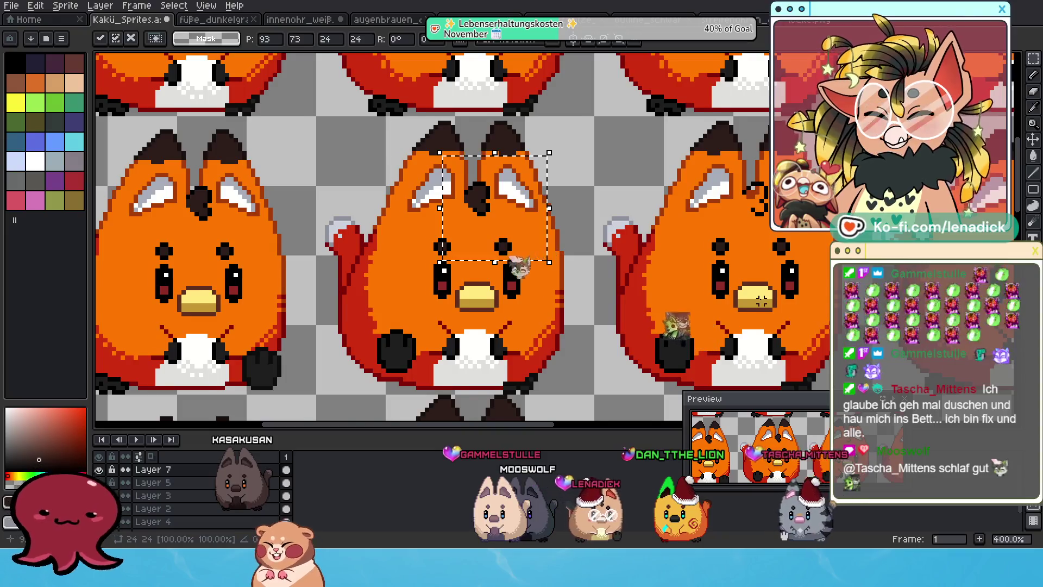
- Paste the dark forehead mark and place it over the middle fox's 3
key("ctrl+v")
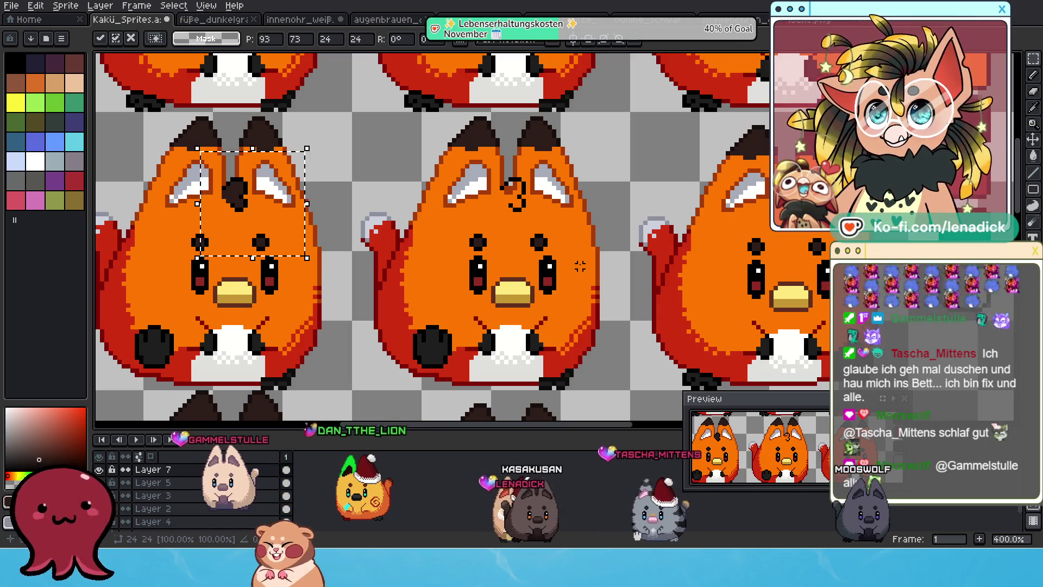
key("ctrl+v")
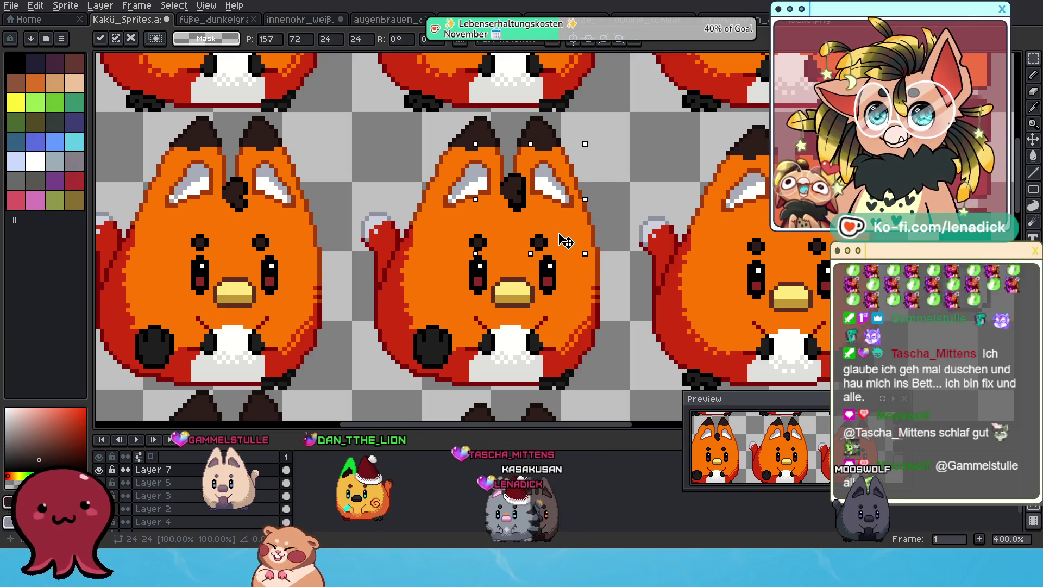
scroll(565, 244, "right", 5)
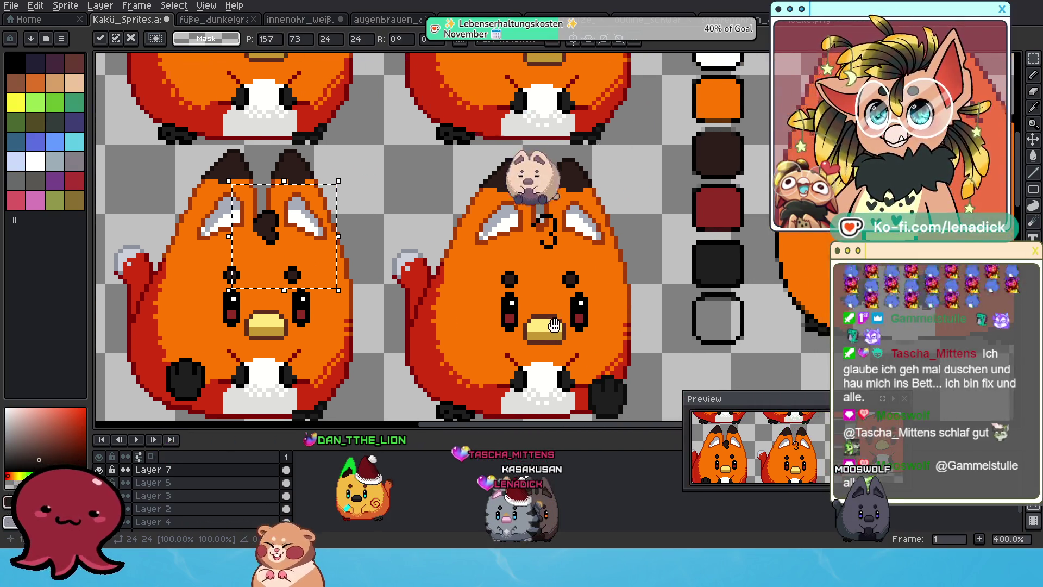
left_click_drag(288, 254, 586, 254)
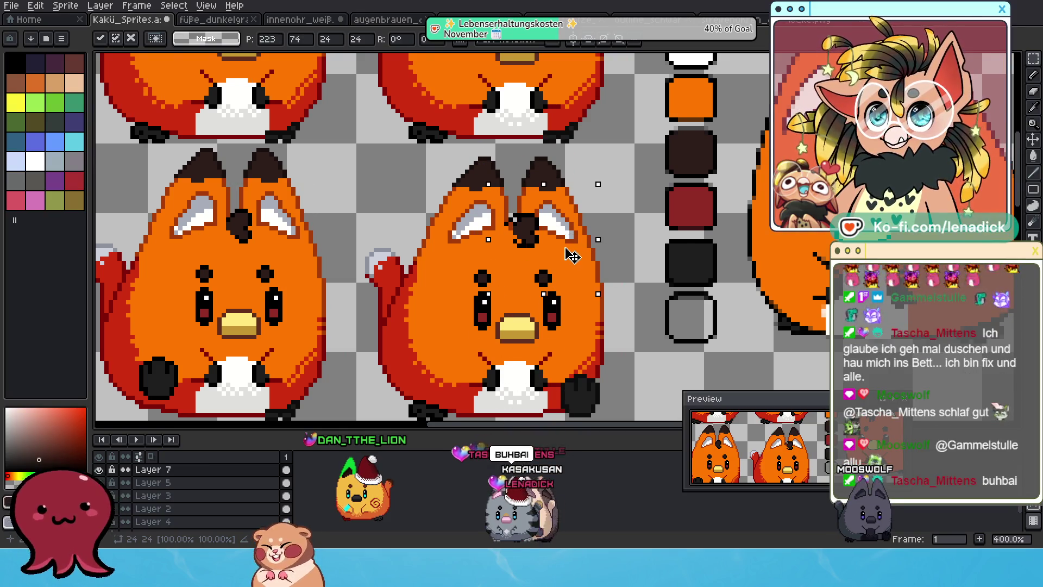
scroll(482, 278, "down", 3)
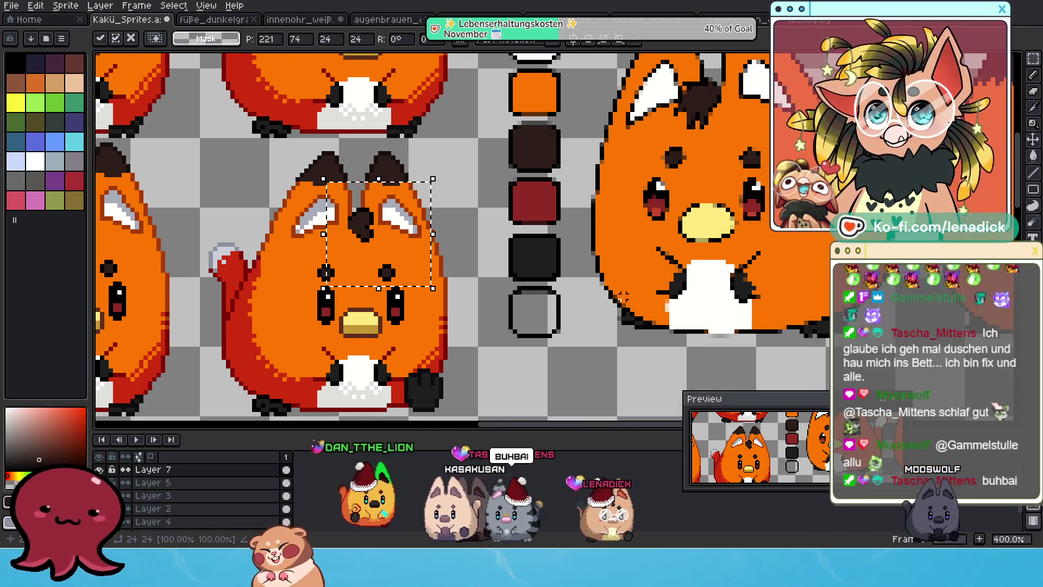
scroll(597, 285, "up", 1)
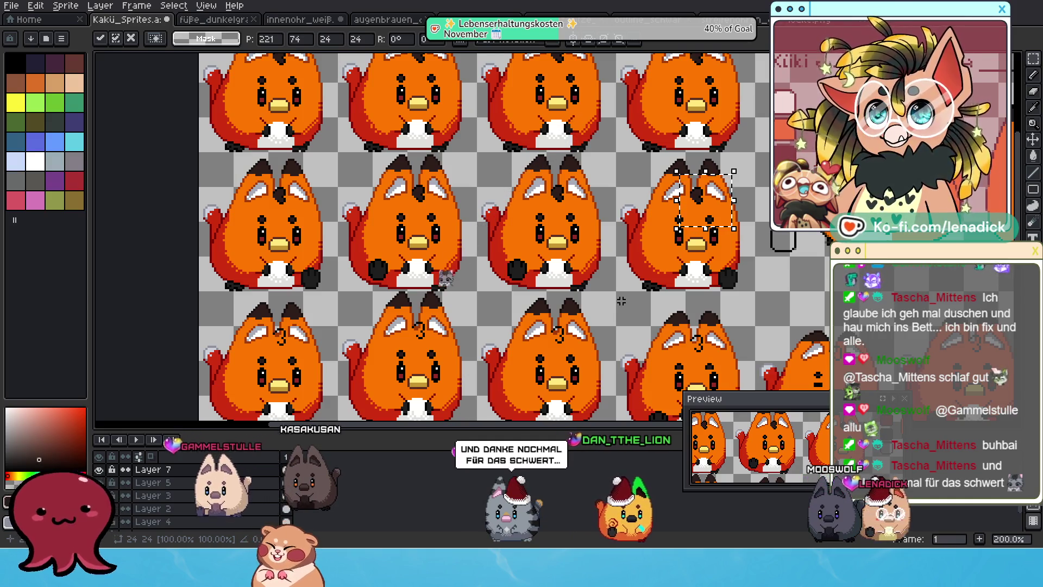
scroll(592, 303, "up", 1)
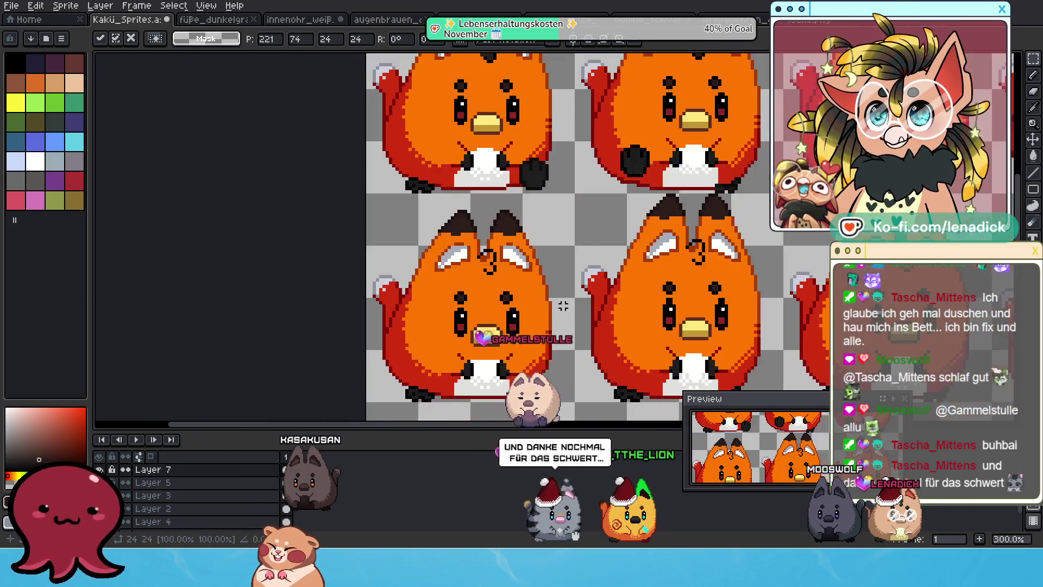
scroll(564, 305, "up", 1)
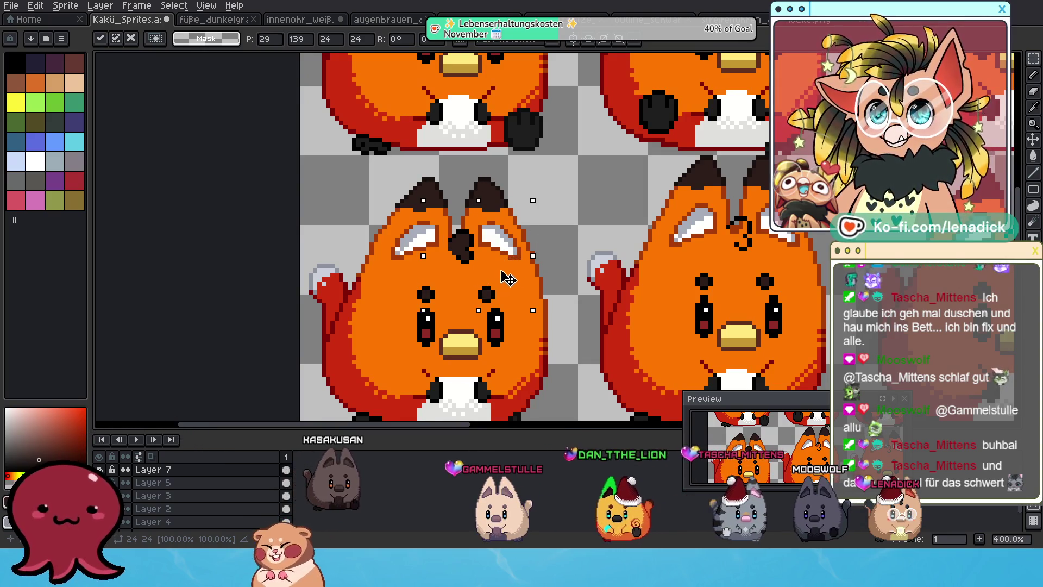
scroll(355, 266, "right", 5)
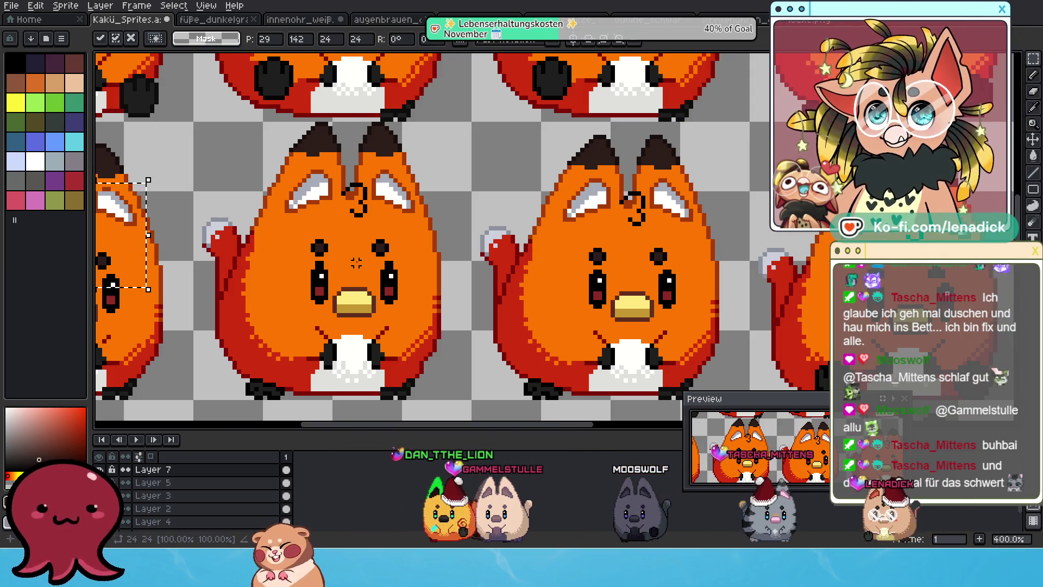
scroll(379, 245, "left", 3)
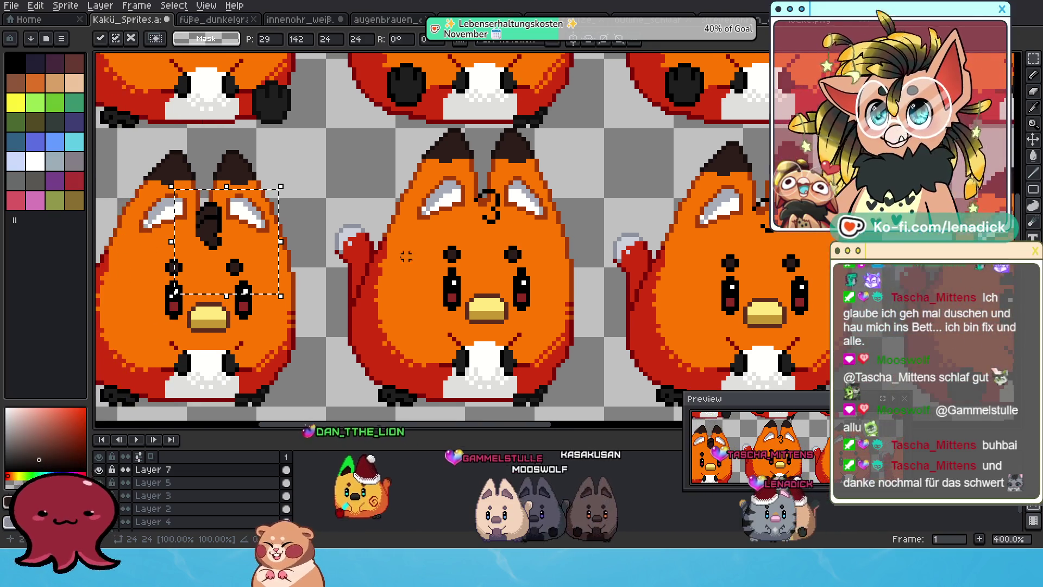
left_click_drag(244, 260, 525, 247)
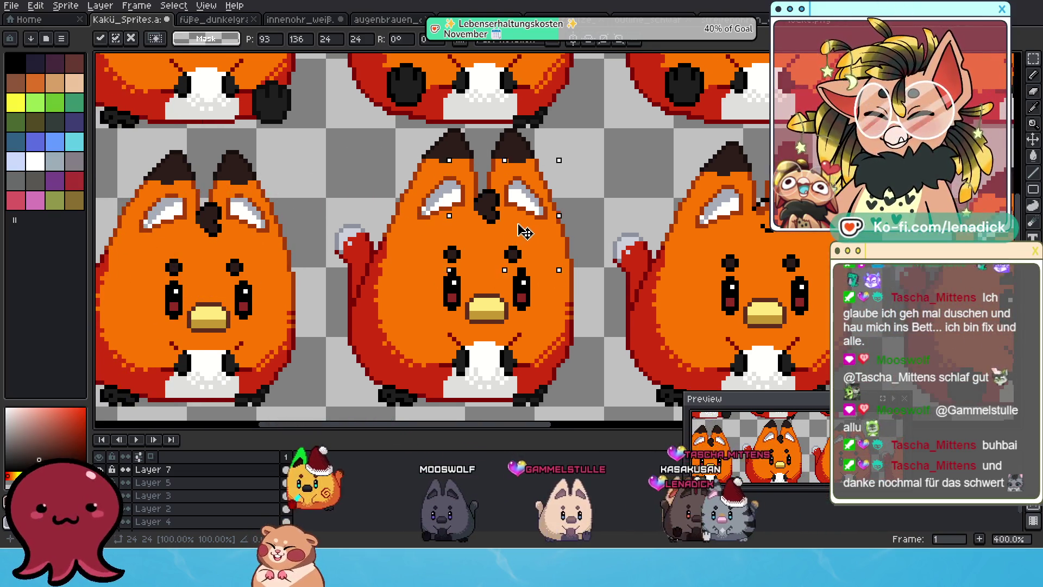
- Drag the dark mark onto the right fox's forehead, then centre the next fox frame
scroll(524, 232, "right", 3)
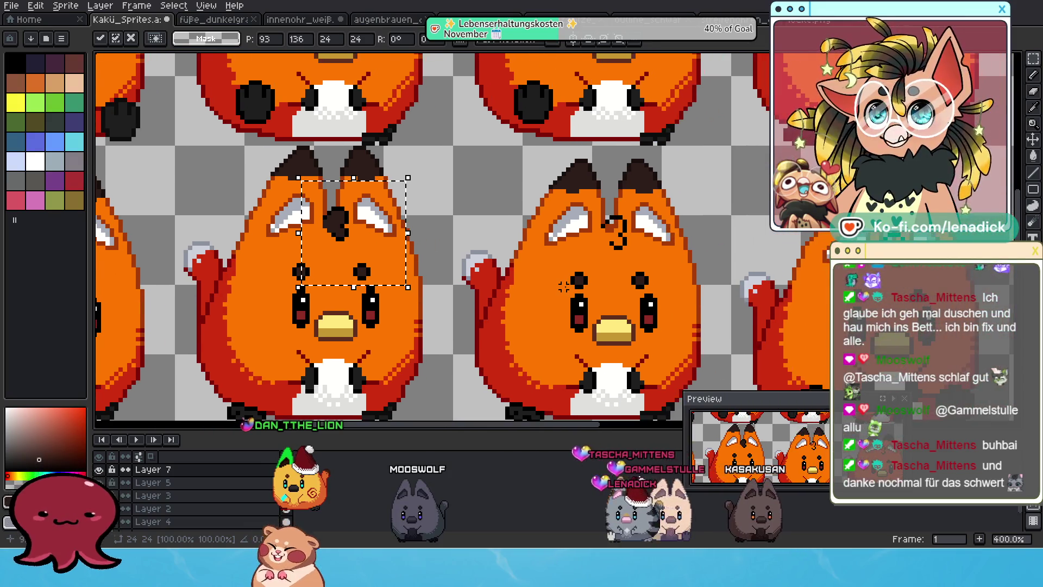
mouse_move(379, 270)
left_mouse_down()
mouse_move(577, 275)
mouse_move(650, 259)
left_mouse_up()
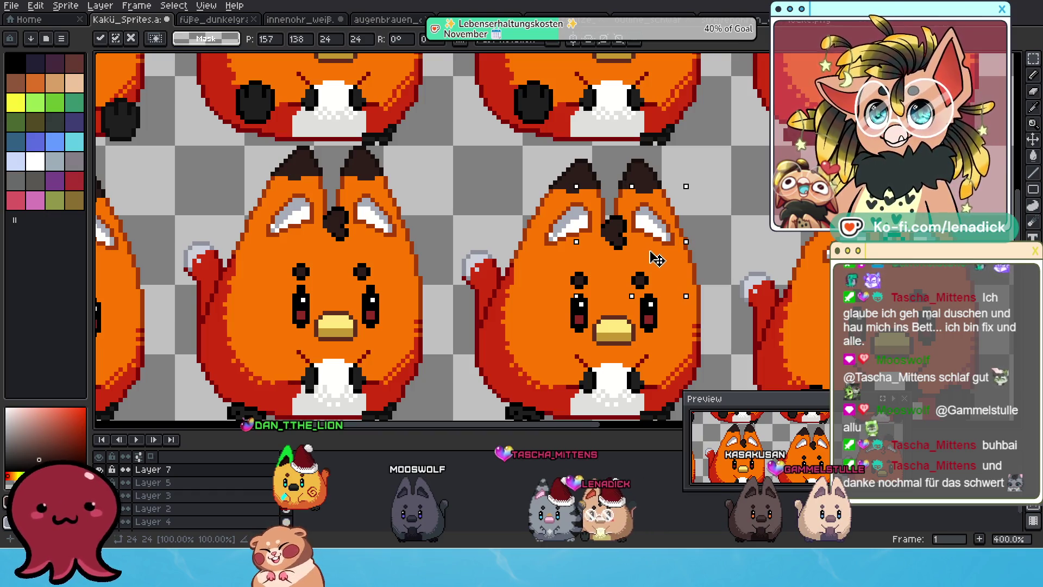
left_click_drag(796, 287, 556, 284)
mouse_move(399, 252)
left_mouse_down()
mouse_move(562, 251)
mouse_move(690, 278)
left_mouse_up()
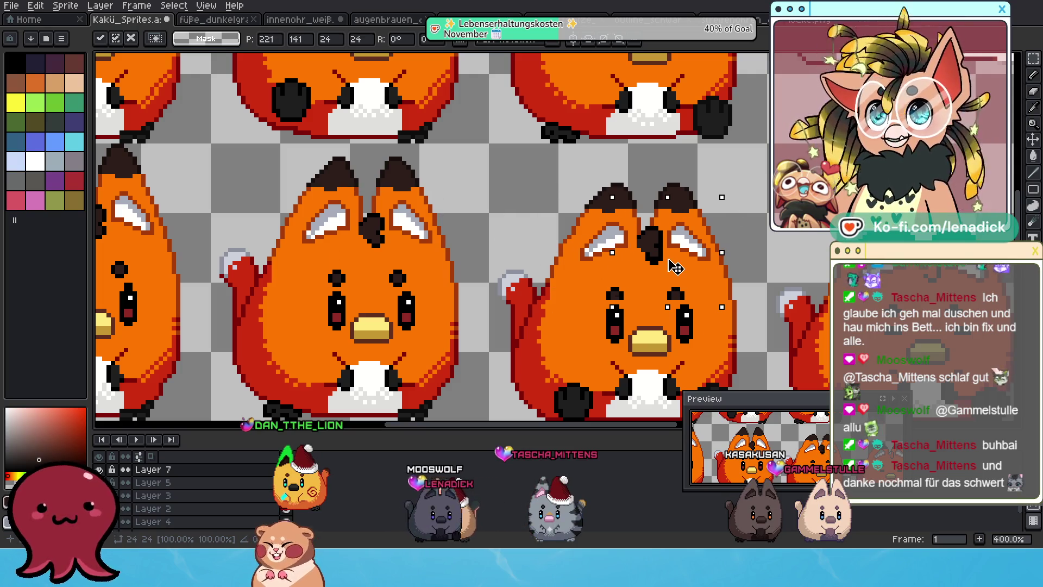
scroll(824, 294, "down", 1)
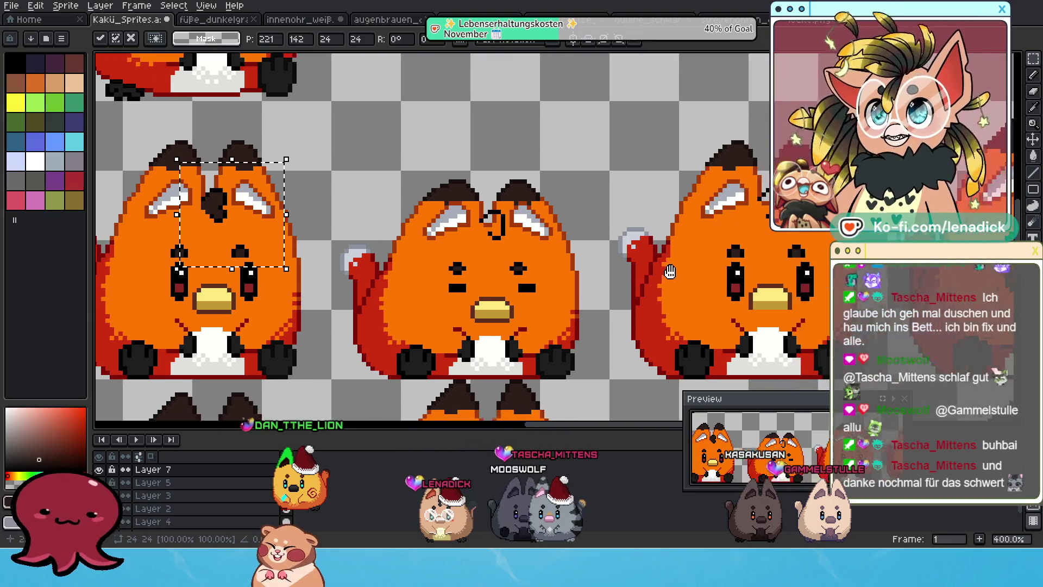
scroll(736, 253, "up", 1)
scroll(735, 253, "up", 1)
mouse_move(735, 253)
left_mouse_down()
mouse_move(588, 222)
mouse_move(610, 263)
mouse_move(614, 191)
left_mouse_up()
scroll(763, 225, "down", 1)
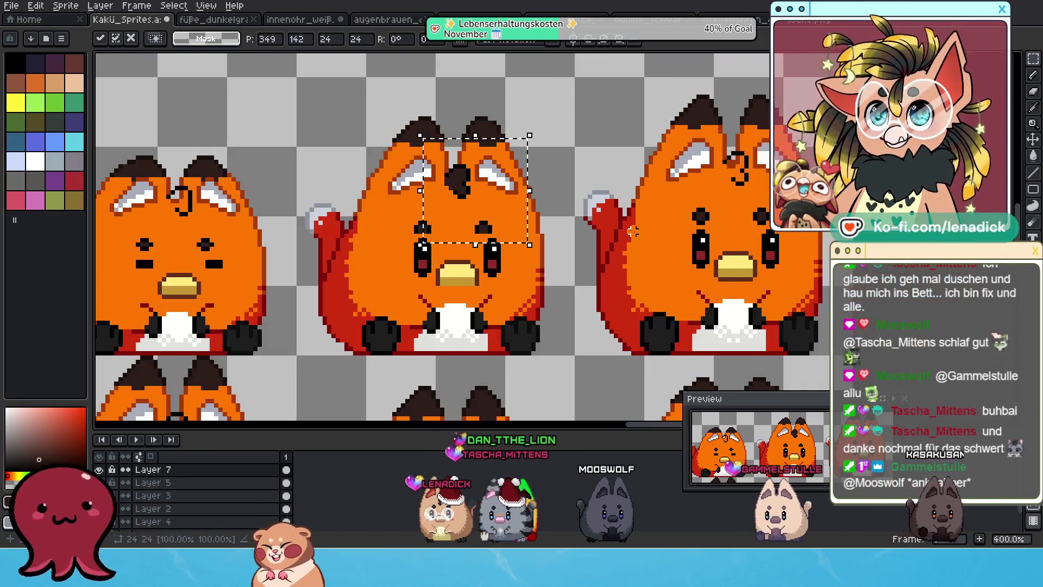
left_click_drag(531, 136, 423, 260)
scroll(421, 258, "up", 2)
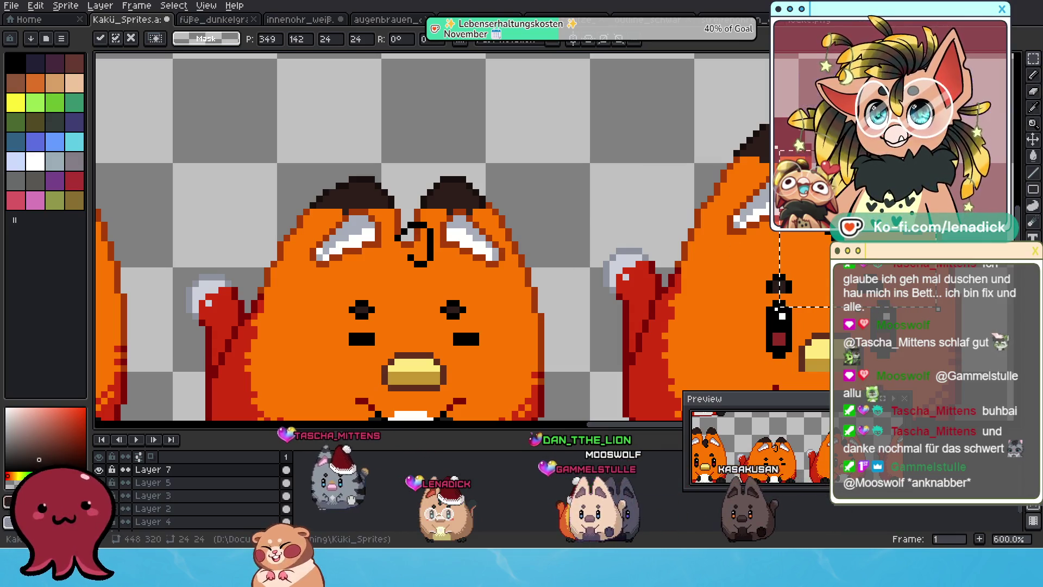
- Drop the selection and take the Pencil to hand-paint the closed-eyed fox's forehead mark
key("ctrl+d")
key("b")
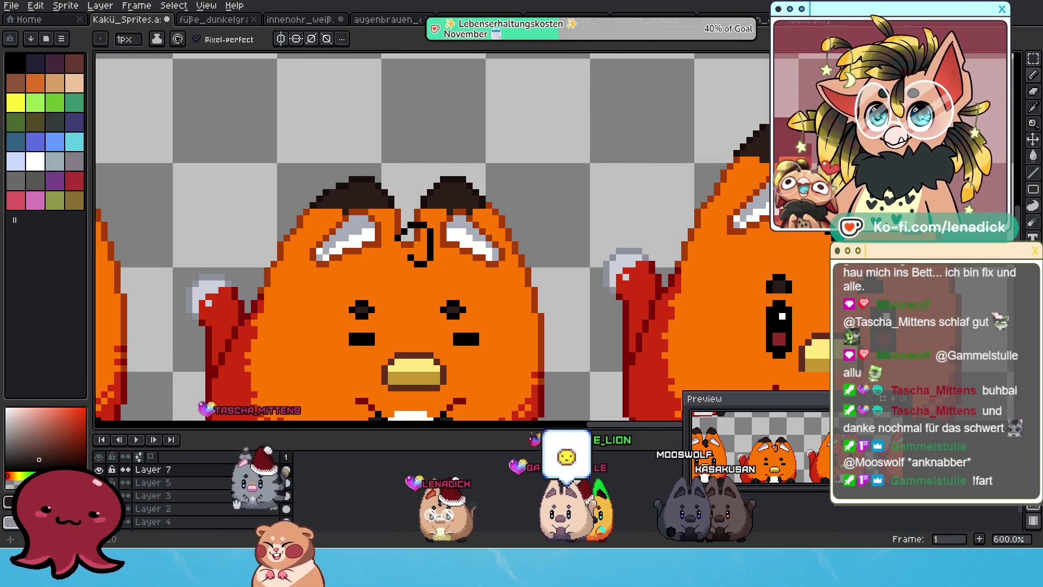
scroll(428, 234, "up", 1)
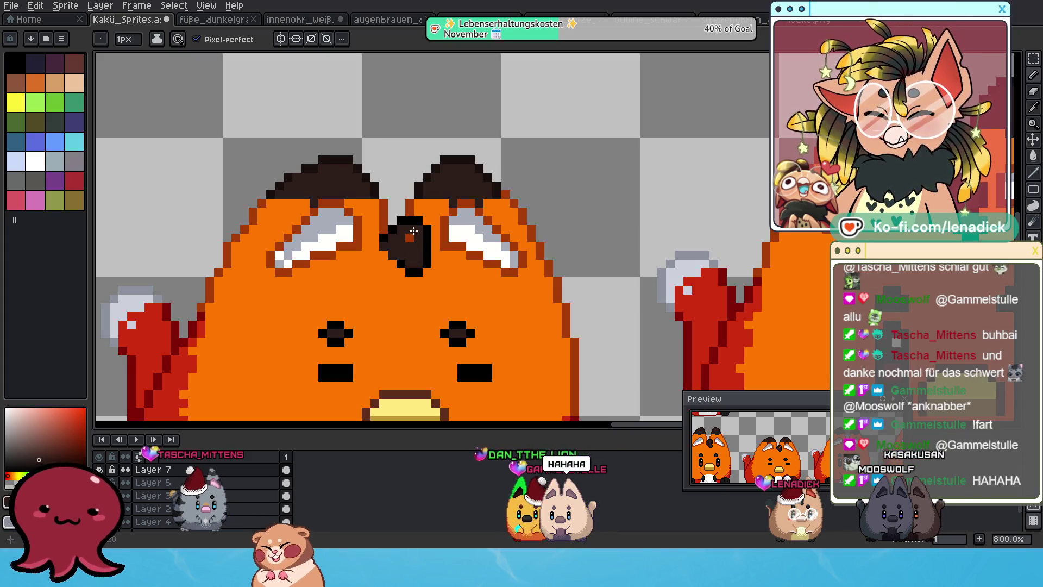
scroll(409, 237, "down", 2)
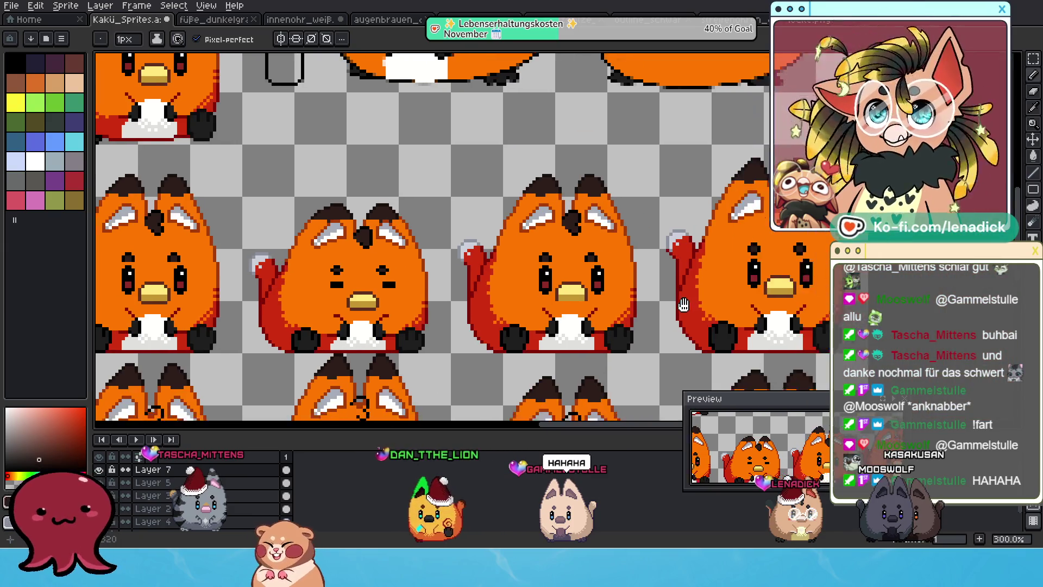
scroll(409, 237, "up", 1)
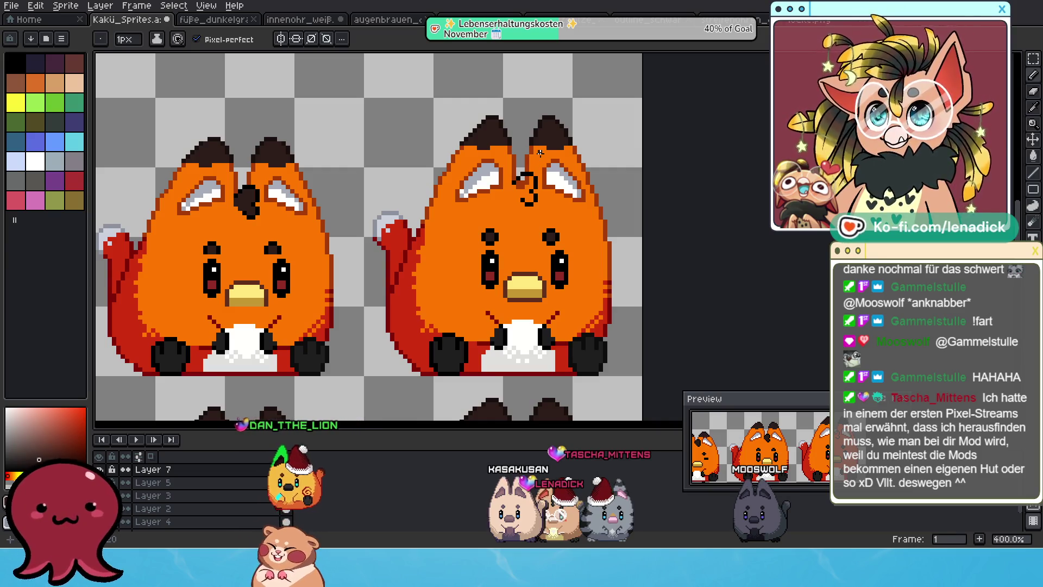
- Paste the dark forehead mark onto the fox, nudging it one pixel up and left
scroll(540, 153, "up", 1)
scroll(515, 210, "up", 1)
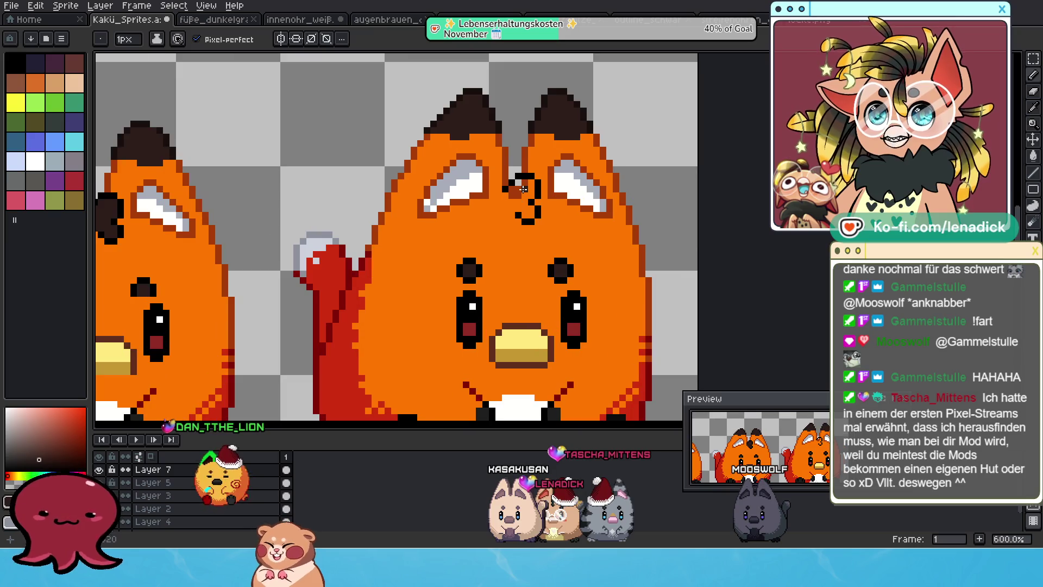
key("ctrl+v")
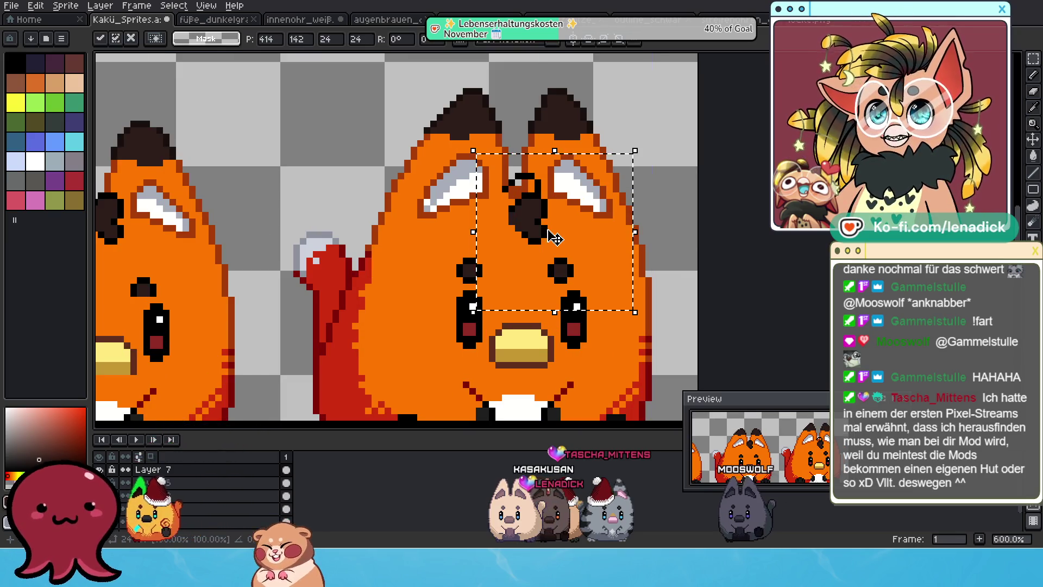
key("Left")
key("Up")
- Pan out over the sheet, drag the mark onto the next fox's forehead, and undo it
scroll(530, 227, "down", 3)
mouse_move(521, 222)
left_mouse_down()
mouse_move(476, 199)
mouse_move(485, 194)
left_mouse_up()
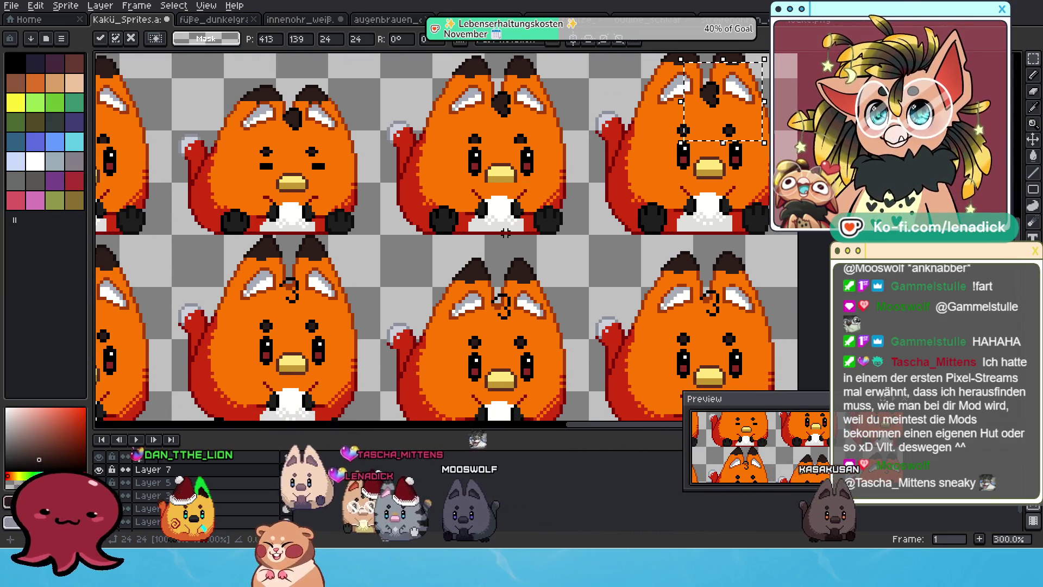
scroll(437, 253, "down", 1)
mouse_move(315, 239)
left_mouse_down()
mouse_move(456, 240)
mouse_move(489, 255)
left_mouse_up()
scroll(346, 233, "down", 1)
scroll(346, 234, "up", 4)
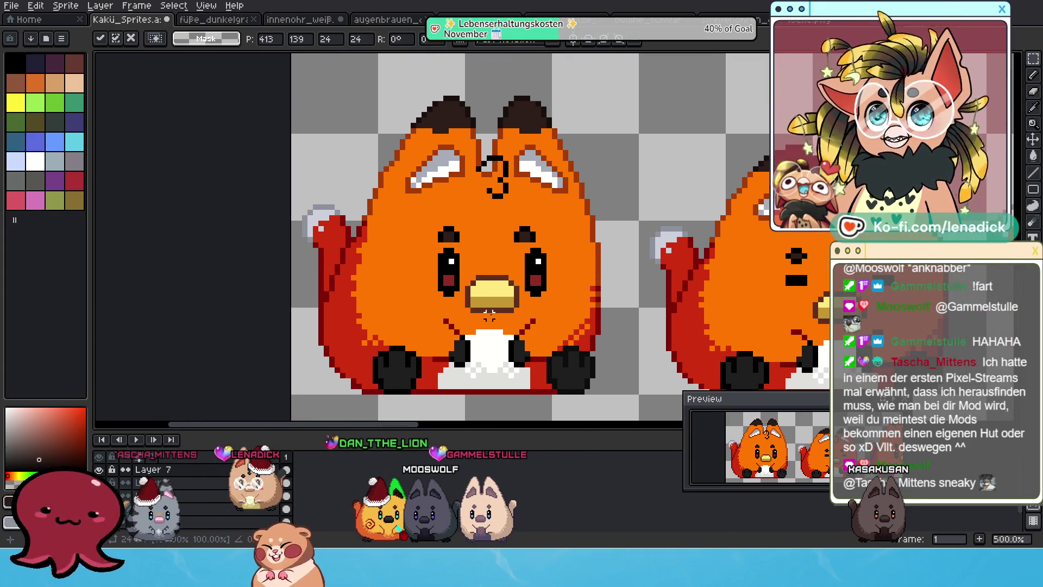
left_click_drag(446, 120, 582, 255)
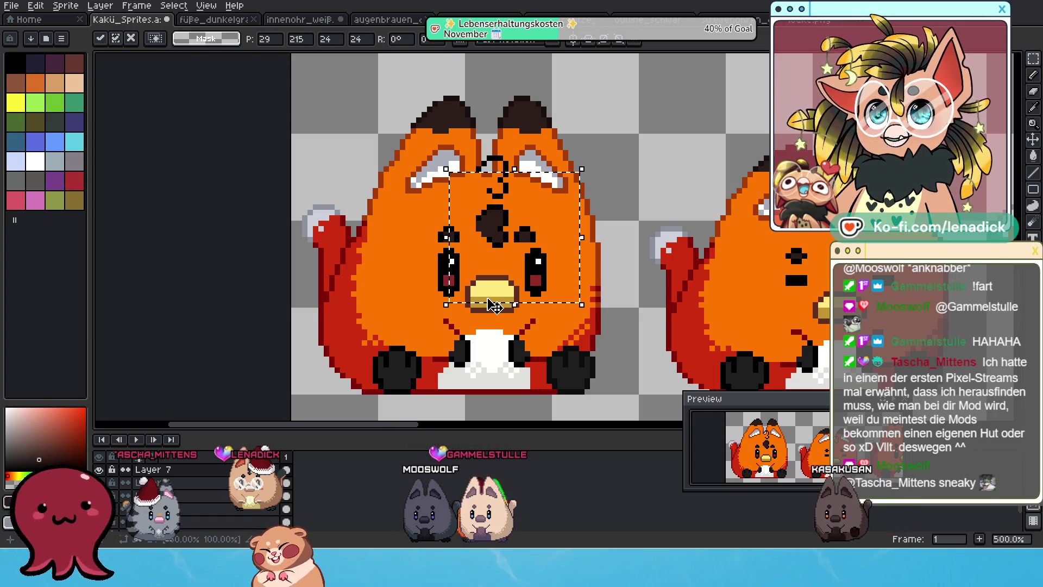
key("ctrl+z")
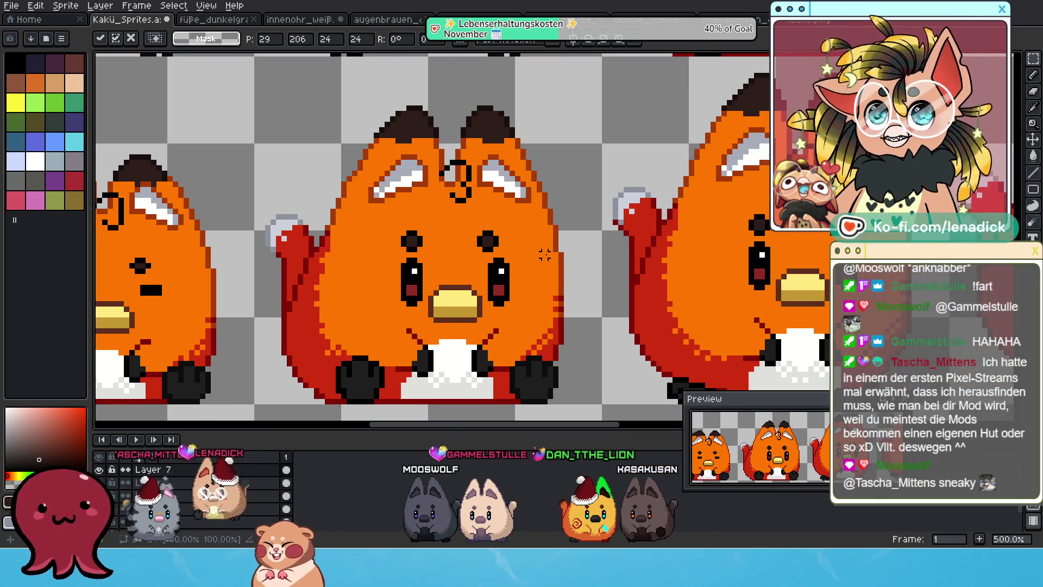
- Paste the mark twice more over the next fox's 3, undoing each placement
key("ctrl+v")
left_click_drag(606, 261, 495, 209)
key("ctrl+z")
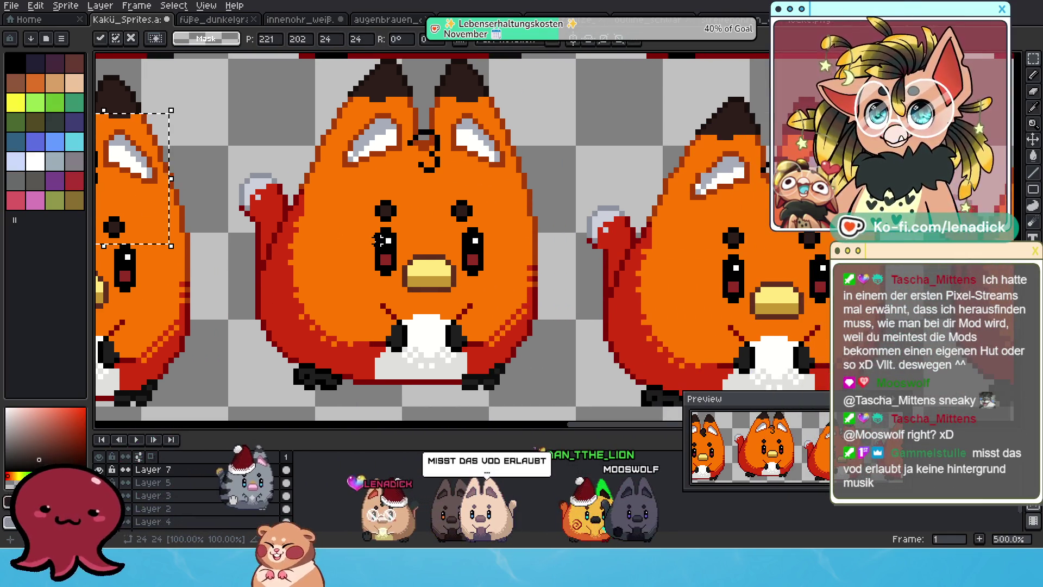
key("ctrl+v")
mouse_move(559, 291)
left_mouse_down()
mouse_move(469, 238)
mouse_move(460, 209)
left_mouse_up()
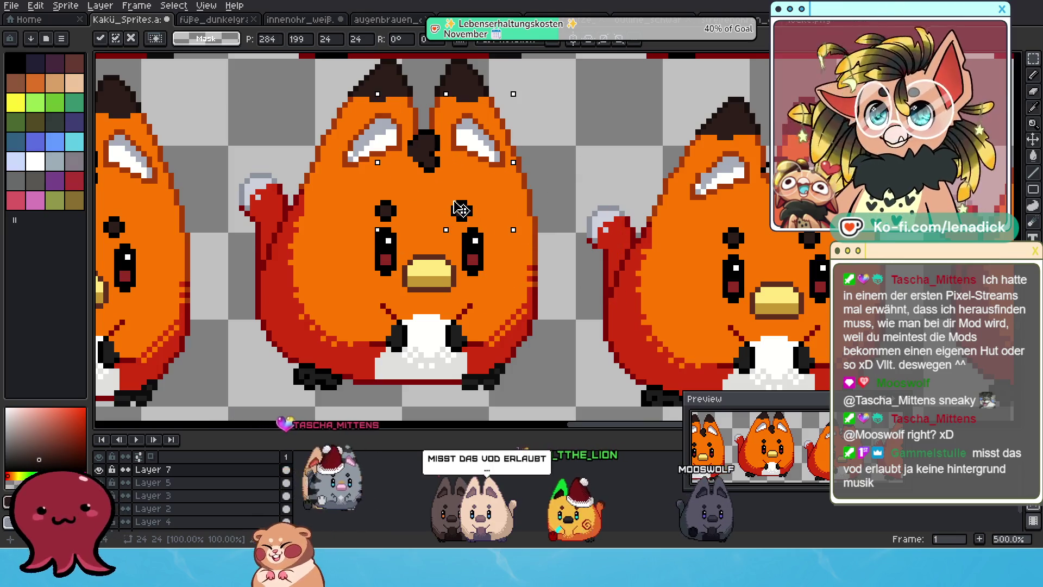
key("ctrl+z")
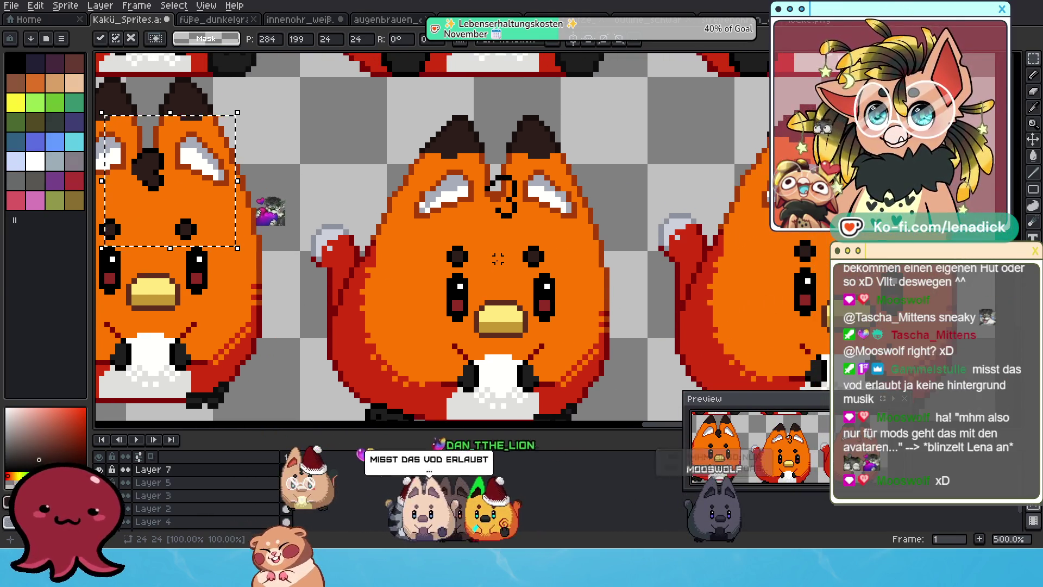
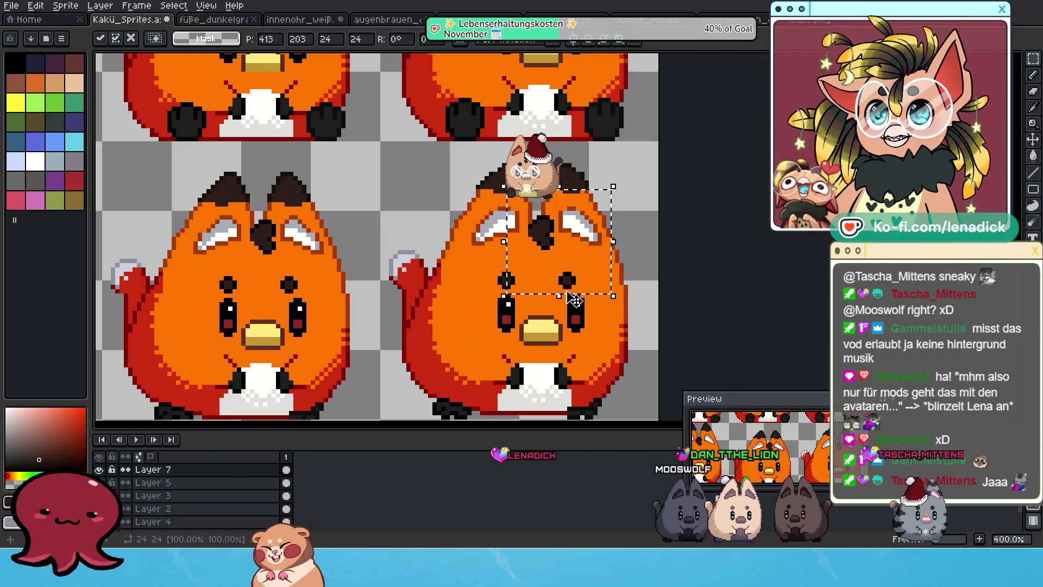
scroll(614, 250, "down", 1)
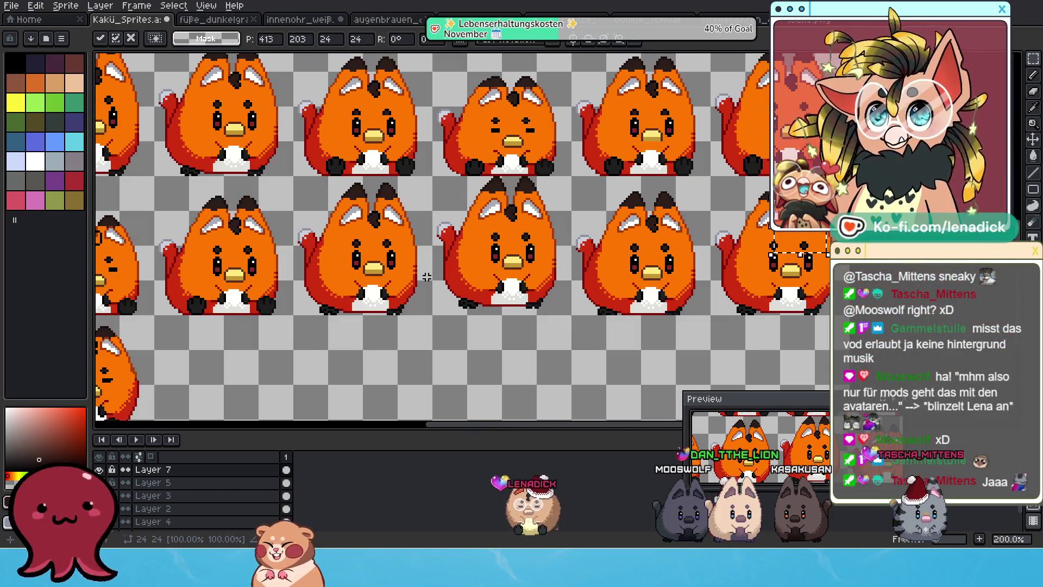
- Zoom out over the sprite sheet, then zoom in to 800% on the squinting fox's face
scroll(482, 314, "up", 2)
scroll(483, 314, "up", 4)
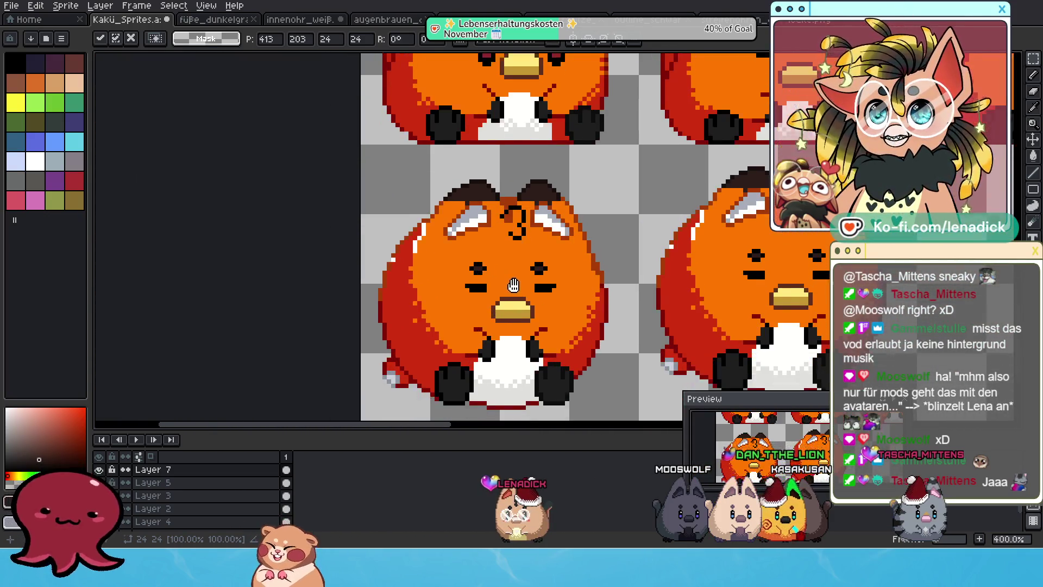
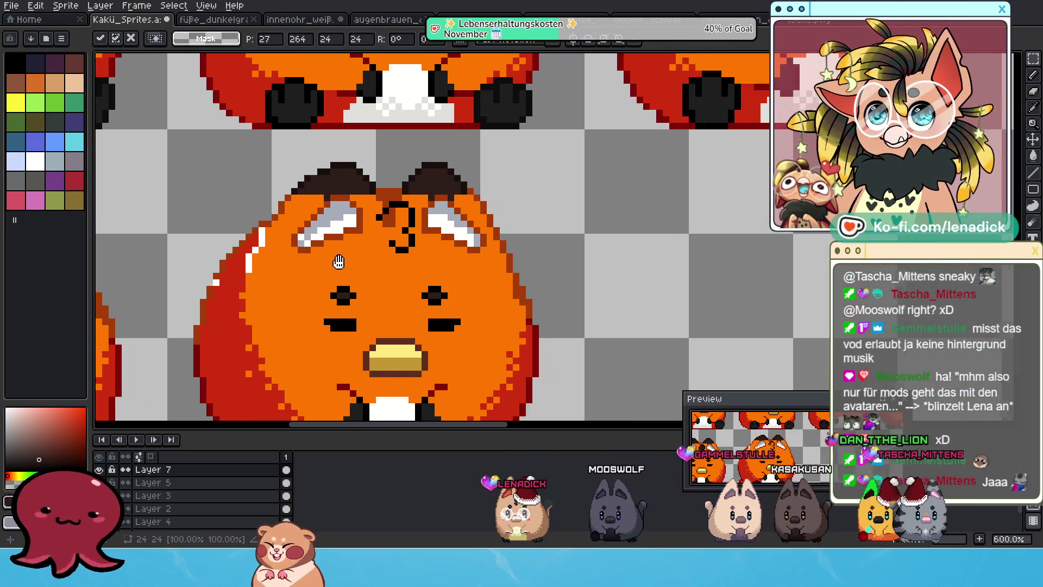
- Paste the dark hair tuft onto the fox's forehead
key("ctrl+v")
mouse_move(606, 265)
left_mouse_down()
mouse_move(508, 256)
mouse_move(486, 277)
left_mouse_up()
scroll(463, 273, "down", 6)
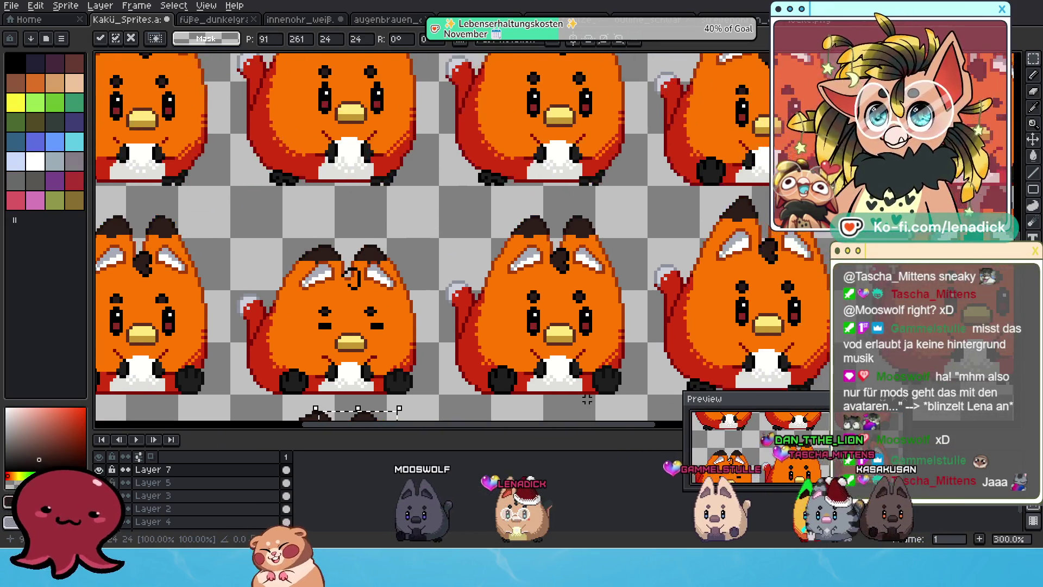
scroll(629, 293, "up", 2)
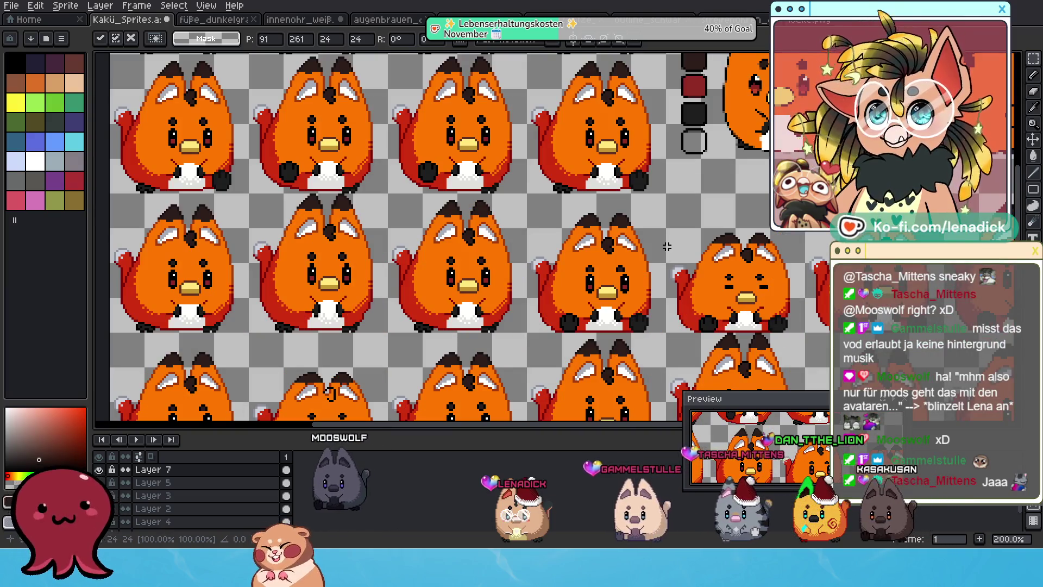
scroll(537, 267, "down", 1)
scroll(538, 267, "up", 1)
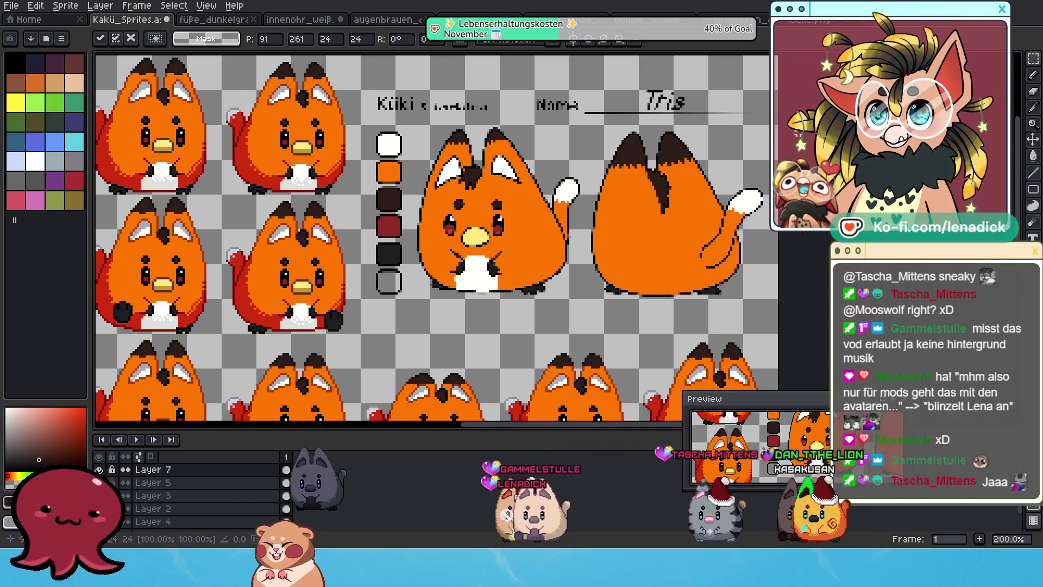
- Remove the character reference drawings from Layer 2 of the sheet
mouse_move(348, 61)
left_mouse_down()
mouse_move(478, 217)
mouse_move(701, 286)
mouse_move(774, 328)
left_mouse_up()
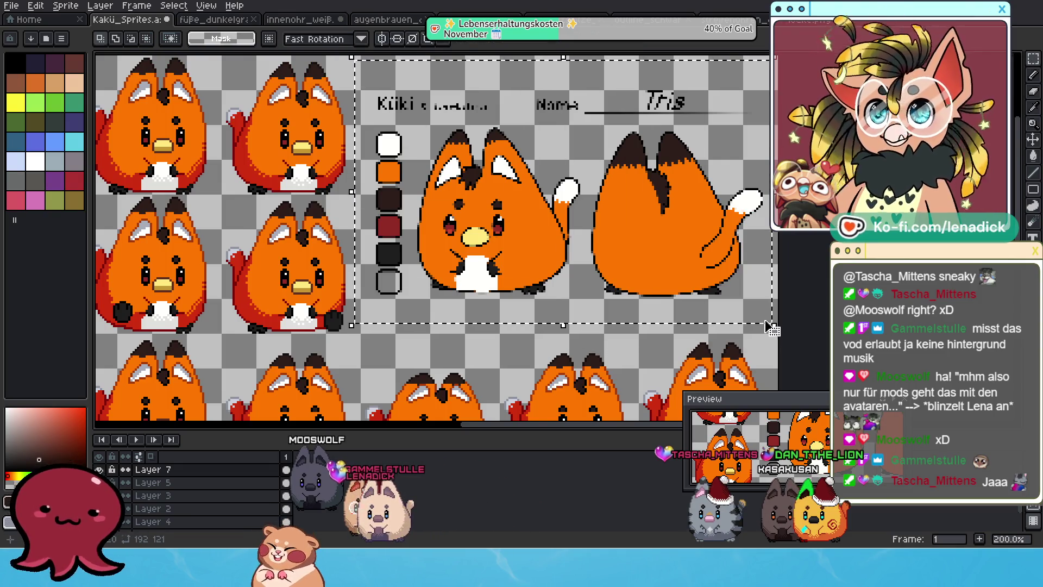
key("Delete")
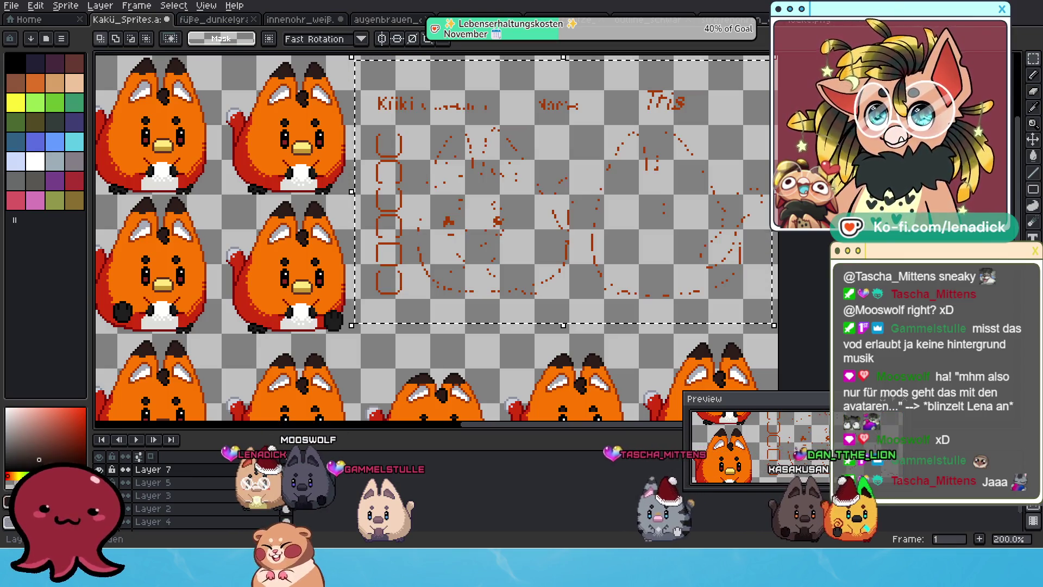
key("ctrl+z")
left_click(150, 509)
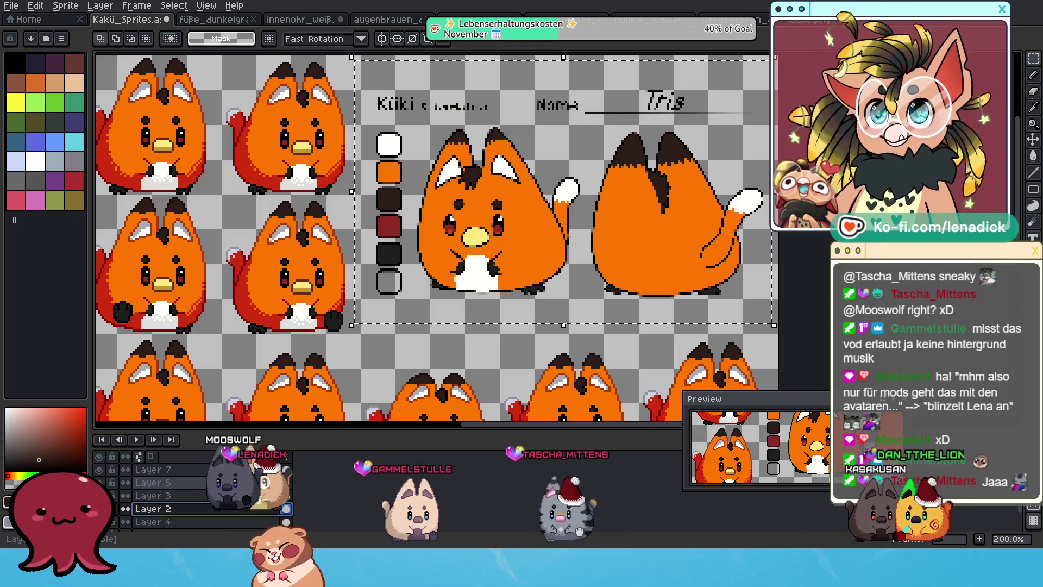
key("ctrl+x")
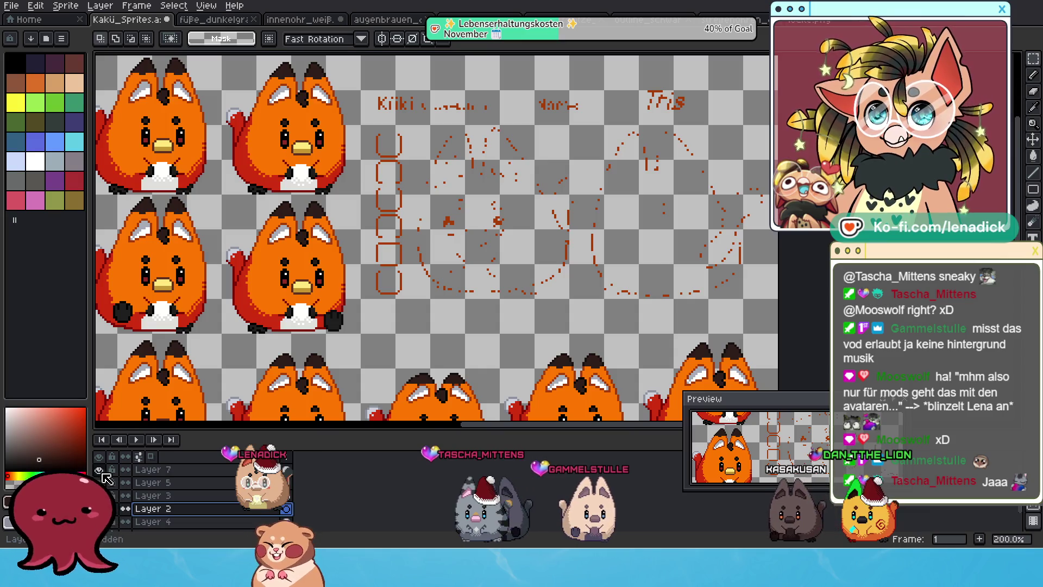
- Erase the leftover name labels and sketch circles on Layer 4
left_click(151, 522)
mouse_move(354, 69)
left_mouse_down()
mouse_move(676, 326)
mouse_move(780, 333)
left_mouse_up()
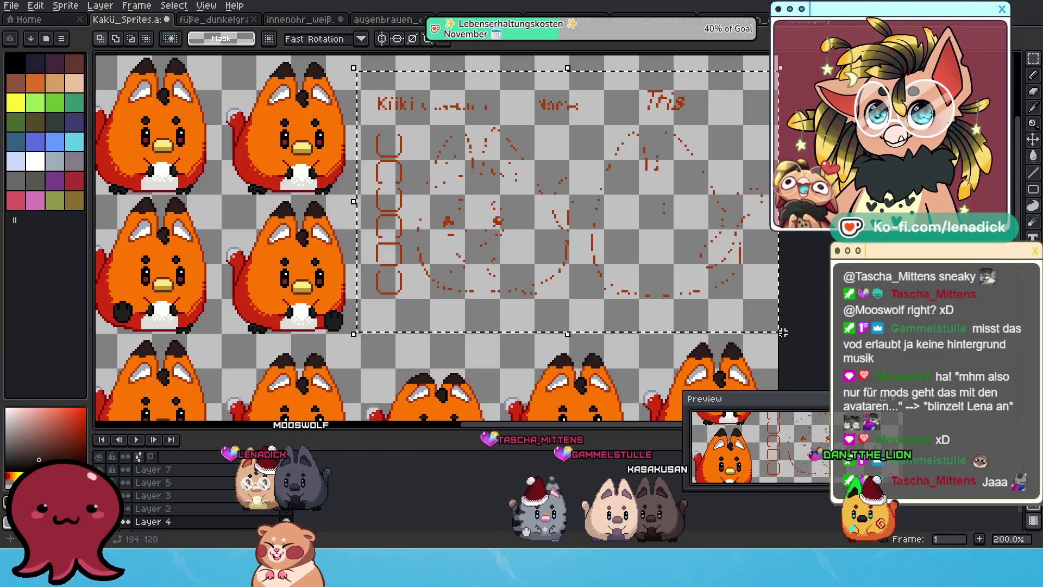
key("Delete")
scroll(294, 243, "down", 4)
scroll(507, 224, "up", 2)
scroll(420, 238, "down", 1)
scroll(404, 275, "up", 1)
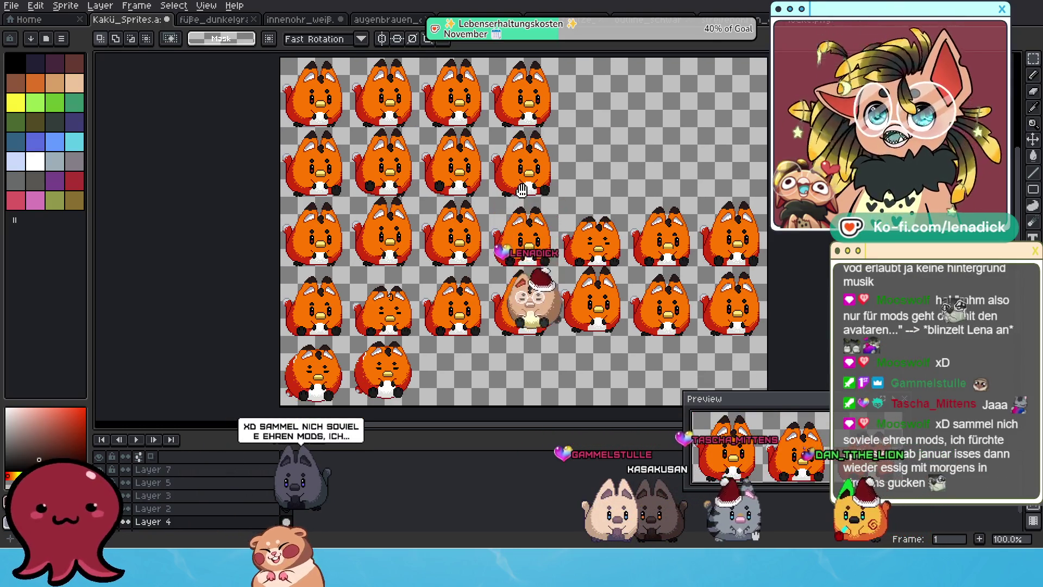
- Copy the existing hair tuft, paste it onto the next fox's forehead and commit the placement
scroll(403, 275, "up", 1)
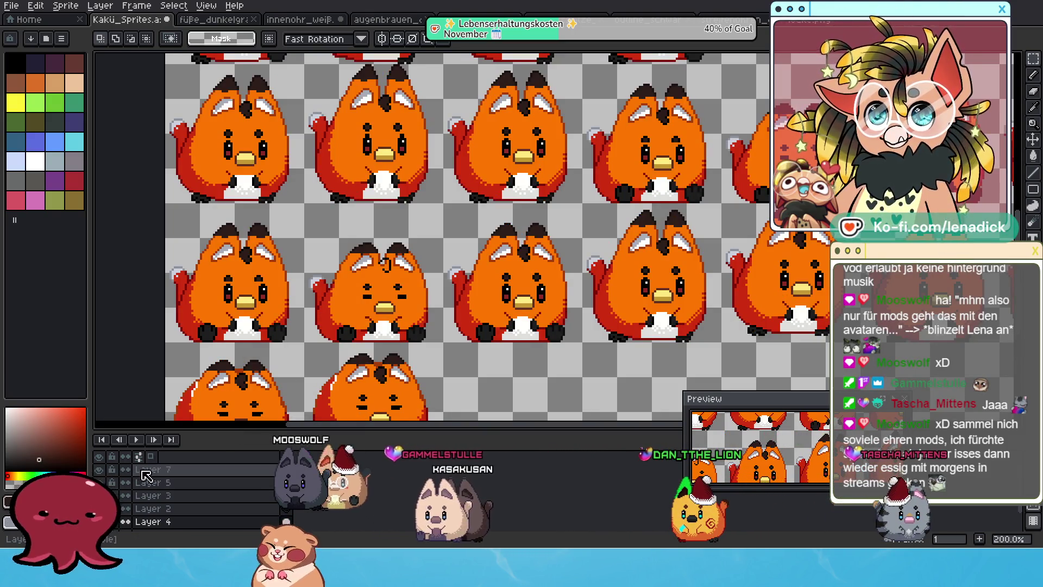
scroll(406, 266, "up", 1)
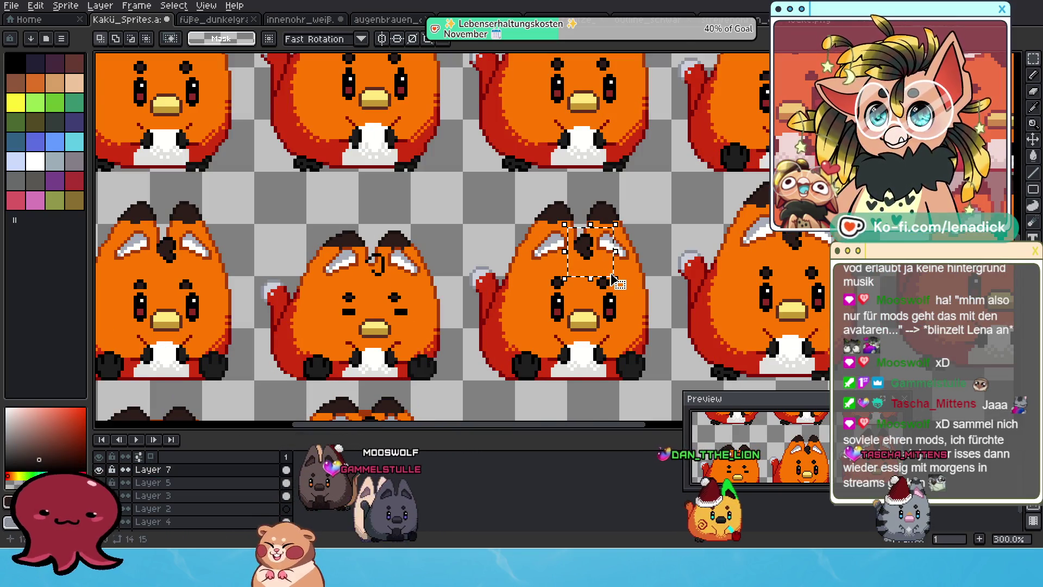
left_click(613, 280)
key("Return")
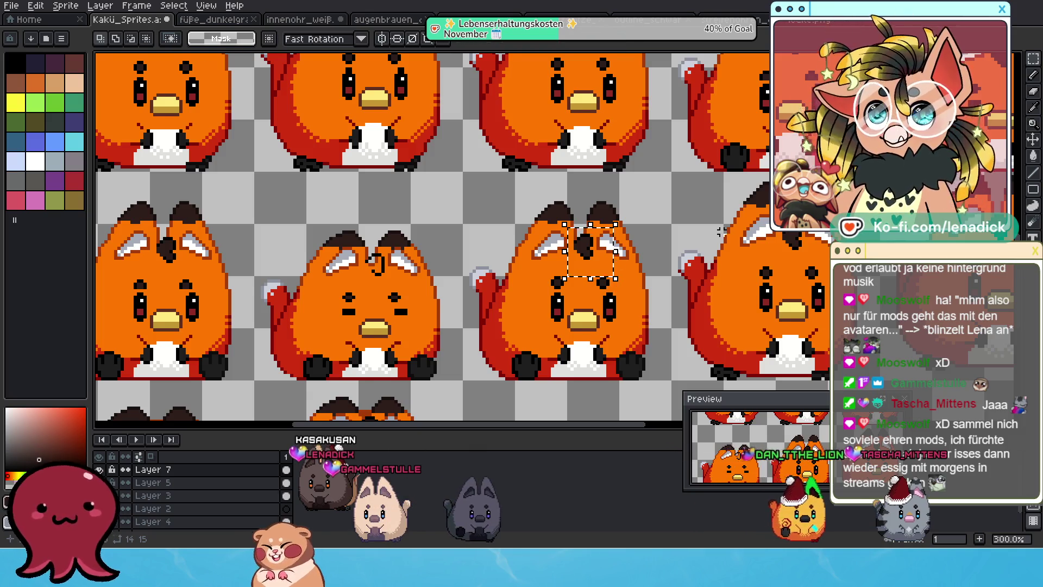
left_click_drag(781, 186, 652, 251)
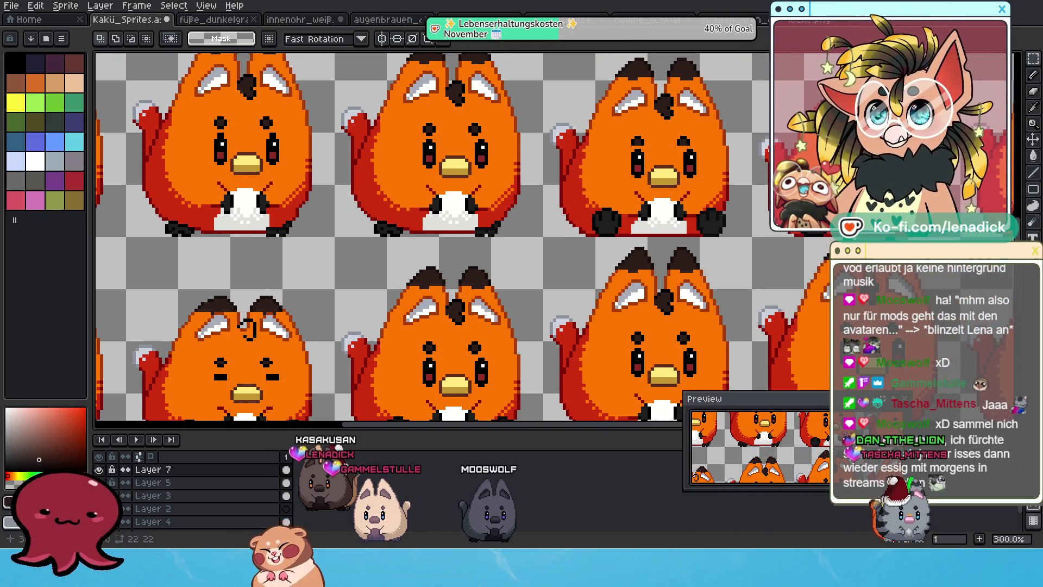
key("ctrl+v")
left_click_drag(223, 327, 434, 297)
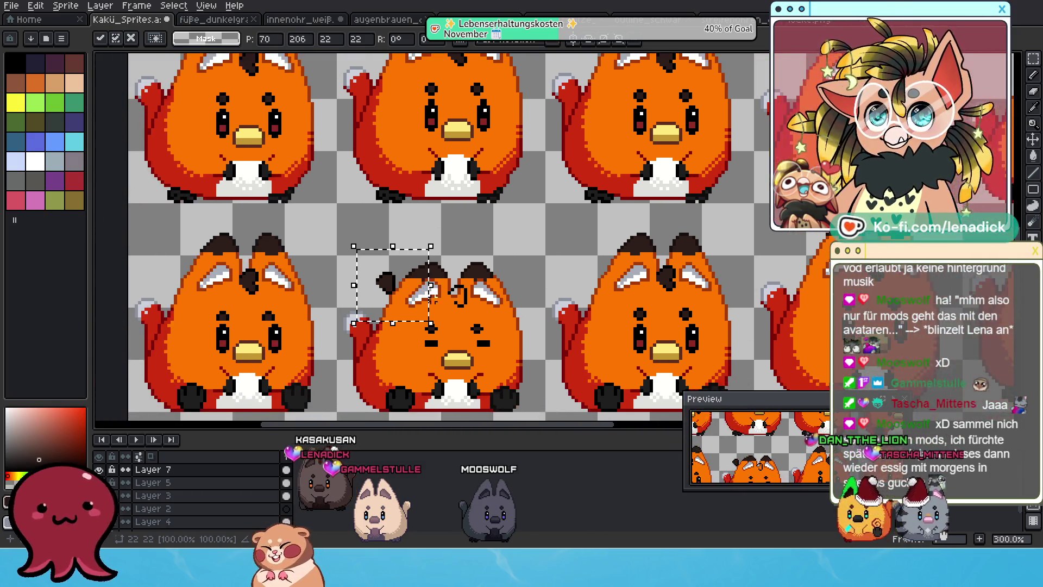
scroll(434, 297, "up", 3)
left_click_drag(353, 271, 514, 310)
scroll(515, 309, "down", 3)
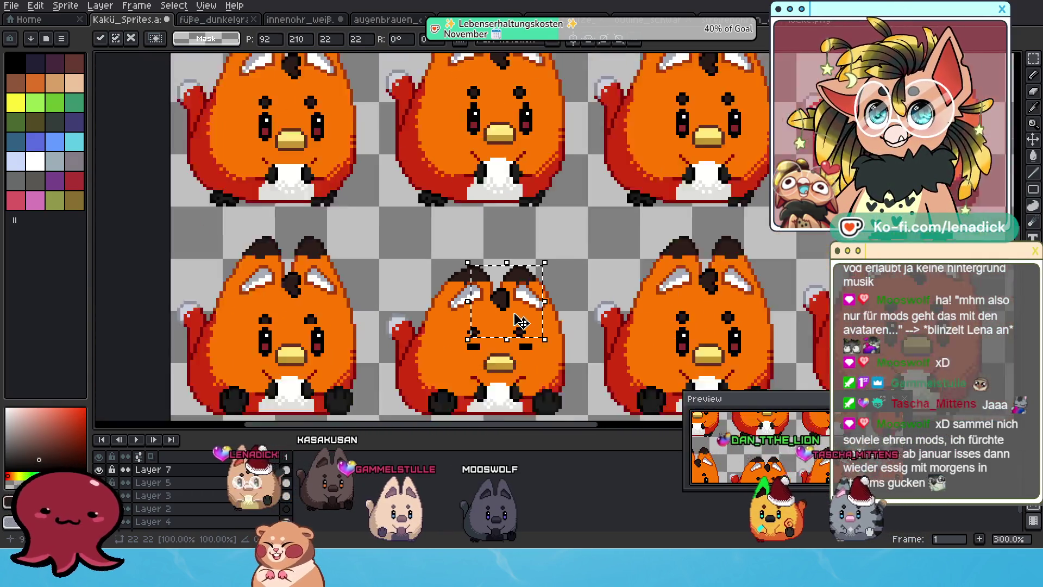
scroll(520, 322, "down", 2)
key("Return")
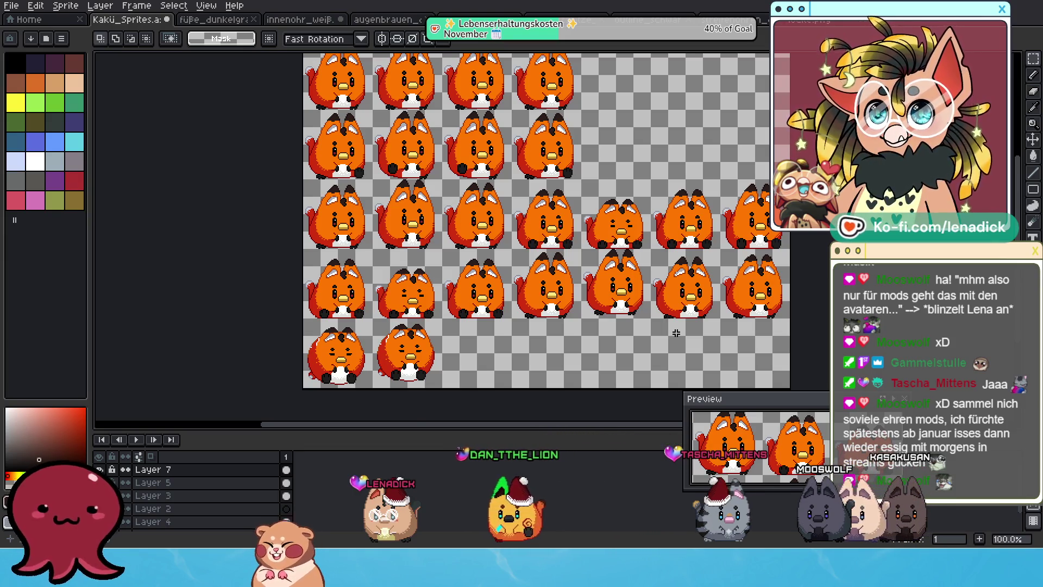
- Show the hair tuft Layer 7 and briefly toggle the orange body layer to check it
scroll(384, 333, "up", 1)
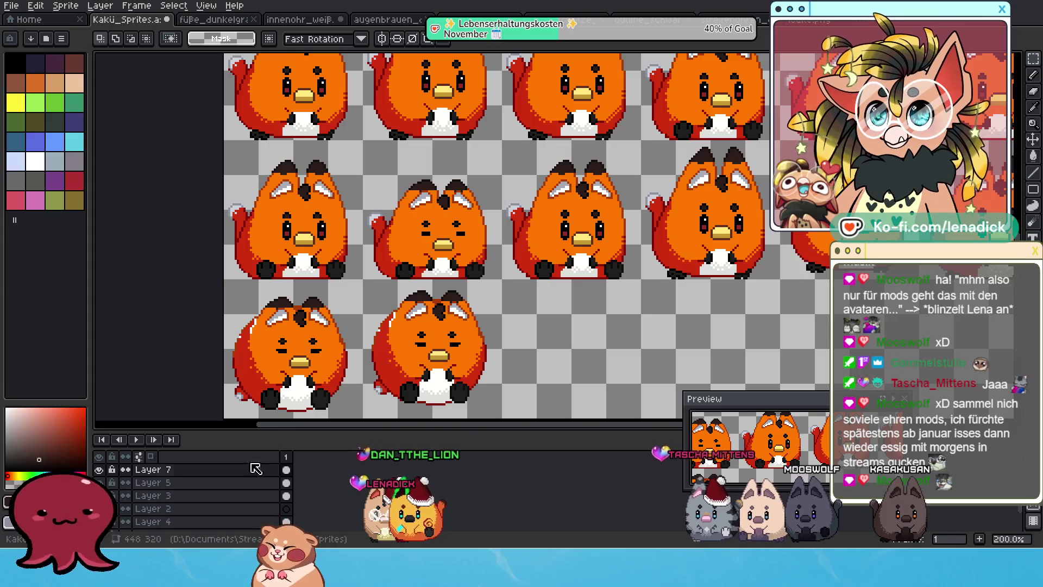
scroll(218, 497, "down", 1)
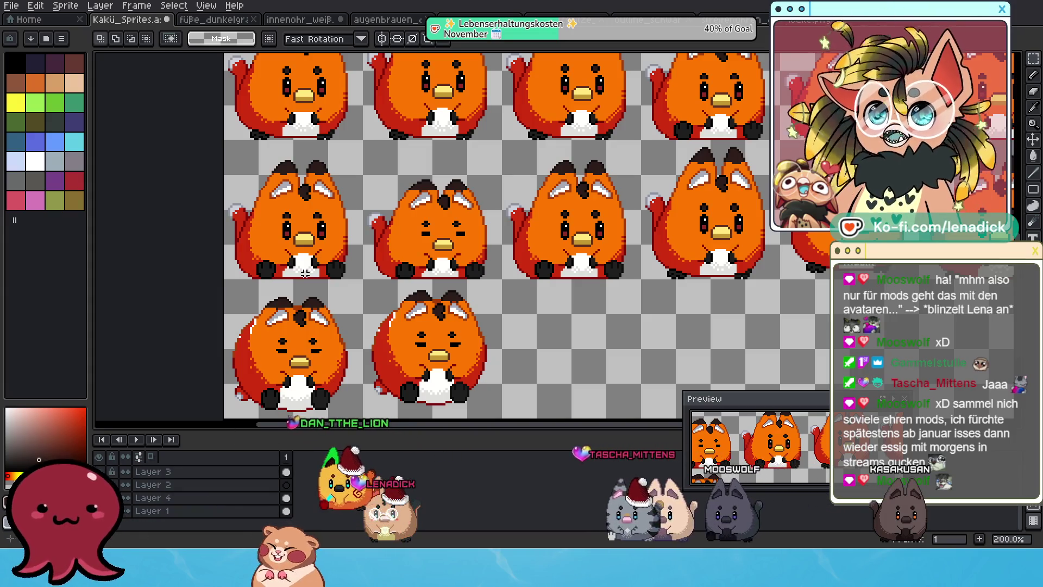
scroll(234, 356, "up", 1)
scroll(178, 478, "up", 1)
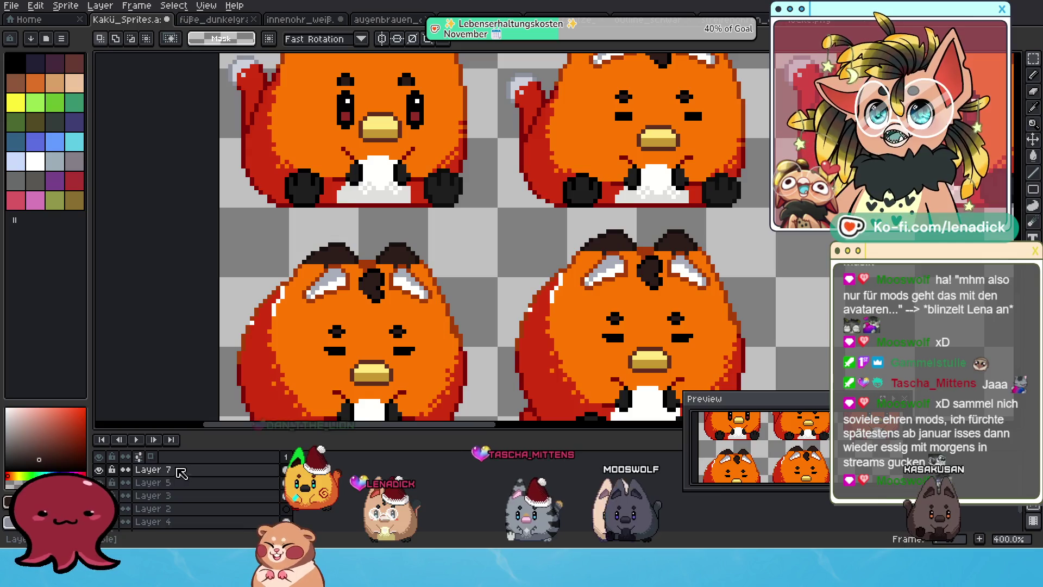
left_click(100, 470)
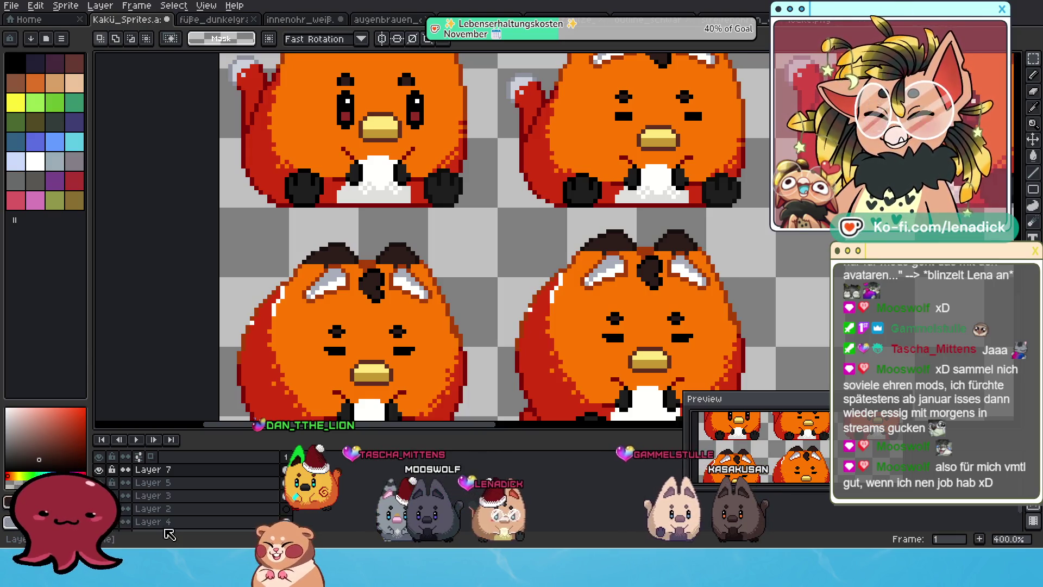
scroll(128, 526, "down", 1)
left_click(99, 525)
left_click(99, 524)
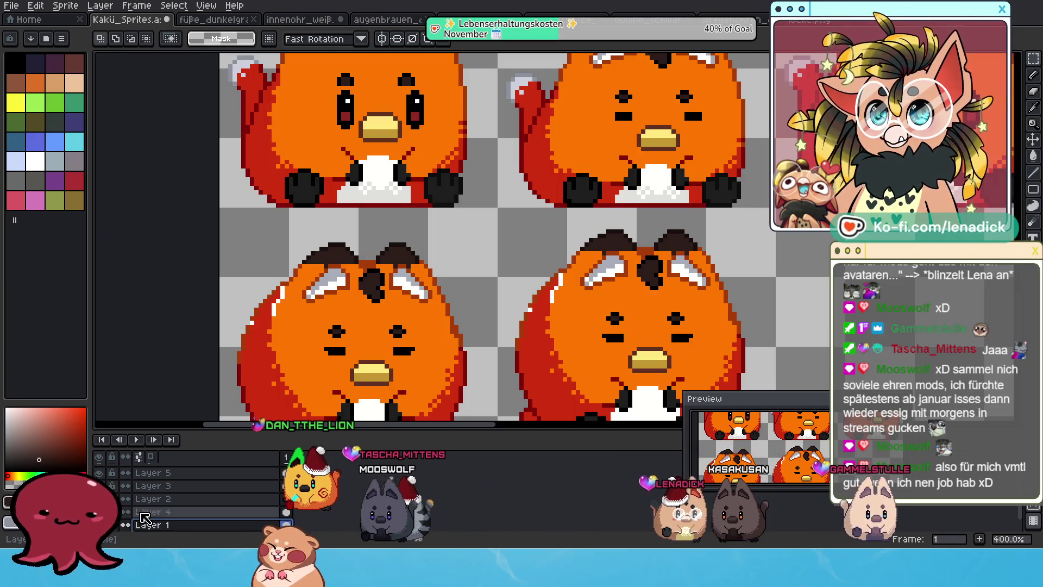
- Repaint the white edge highlight pixels red with single-pixel drawing, then zoom back out
scroll(247, 353, "up", 2)
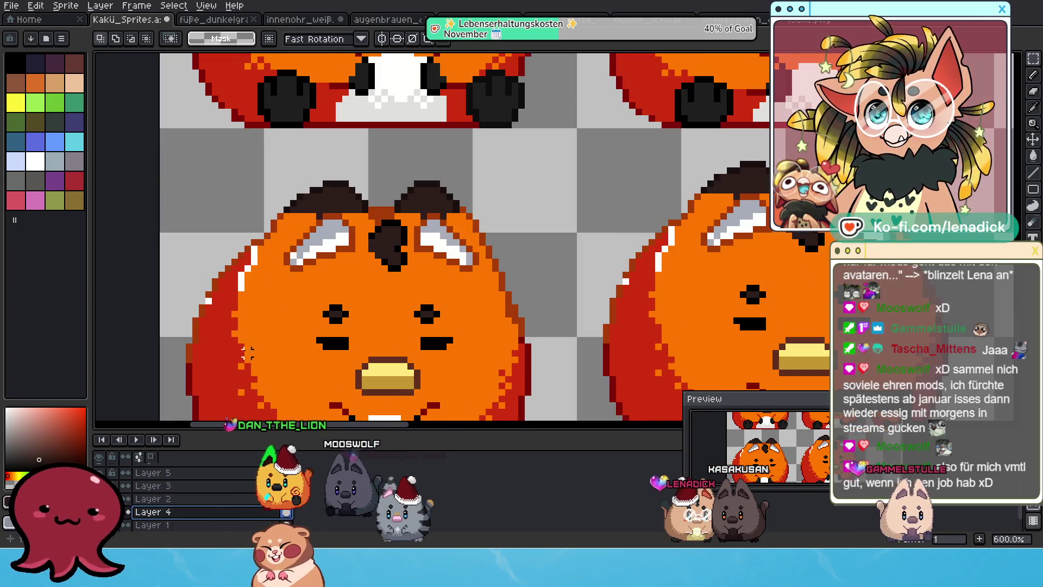
left_click(1038, 79)
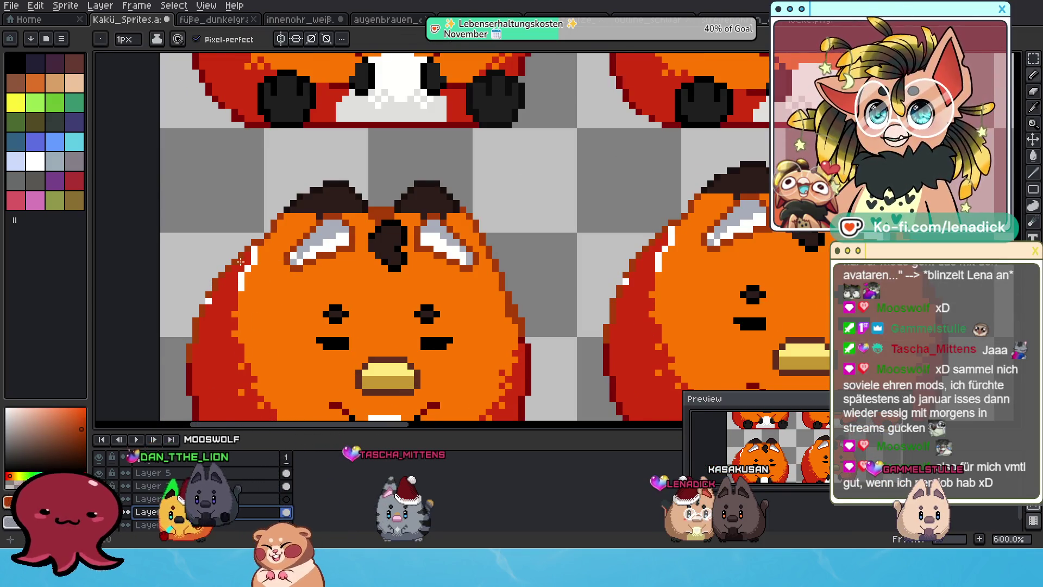
scroll(262, 243, "up", 3)
left_click_drag(268, 227, 242, 298)
scroll(178, 330, "down", 3)
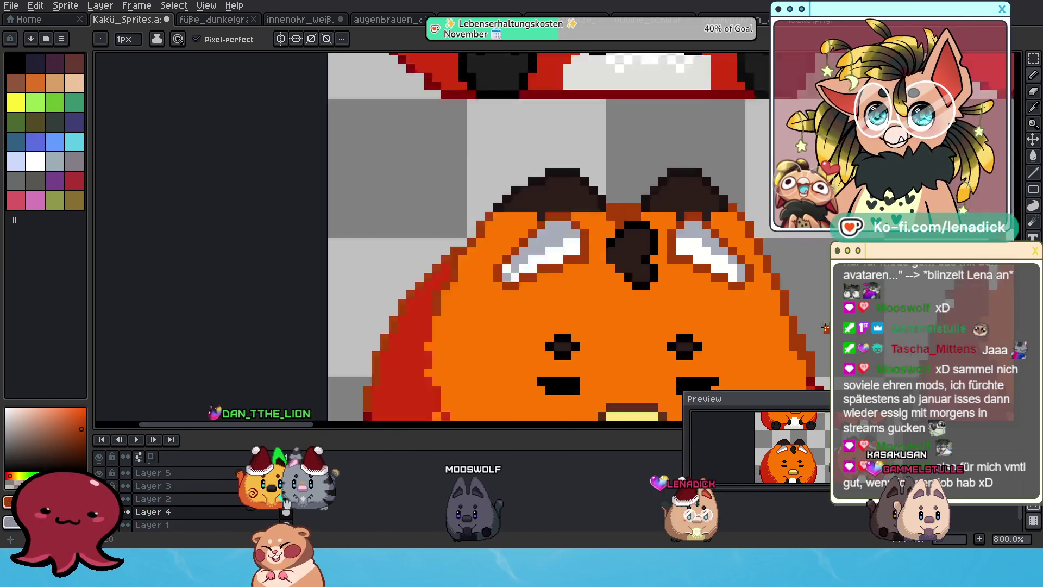
scroll(353, 239, "up", 2)
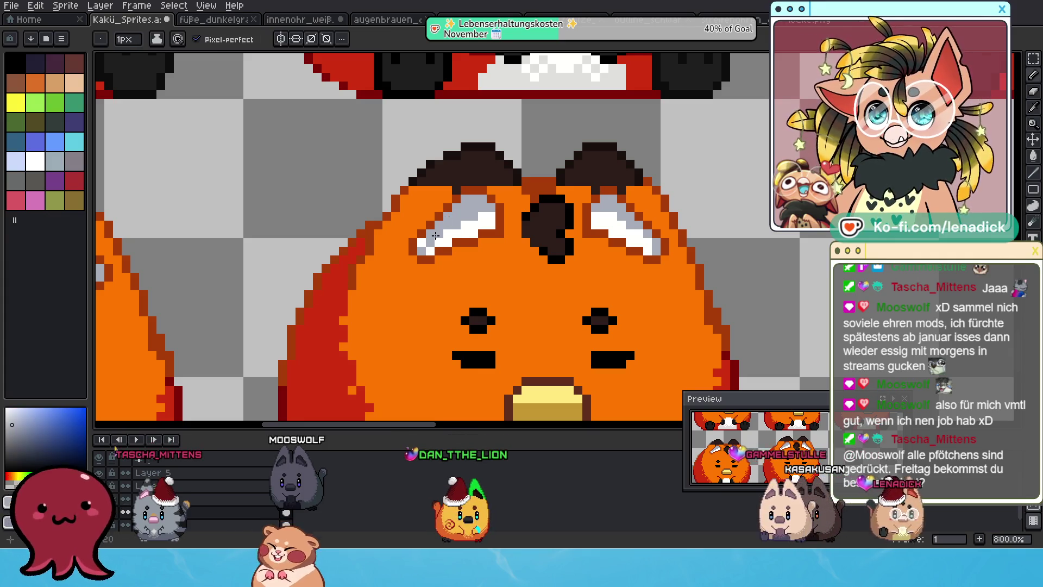
mouse_move(425, 246)
left_mouse_down()
mouse_move(375, 292)
mouse_move(424, 365)
mouse_move(307, 261)
left_mouse_up()
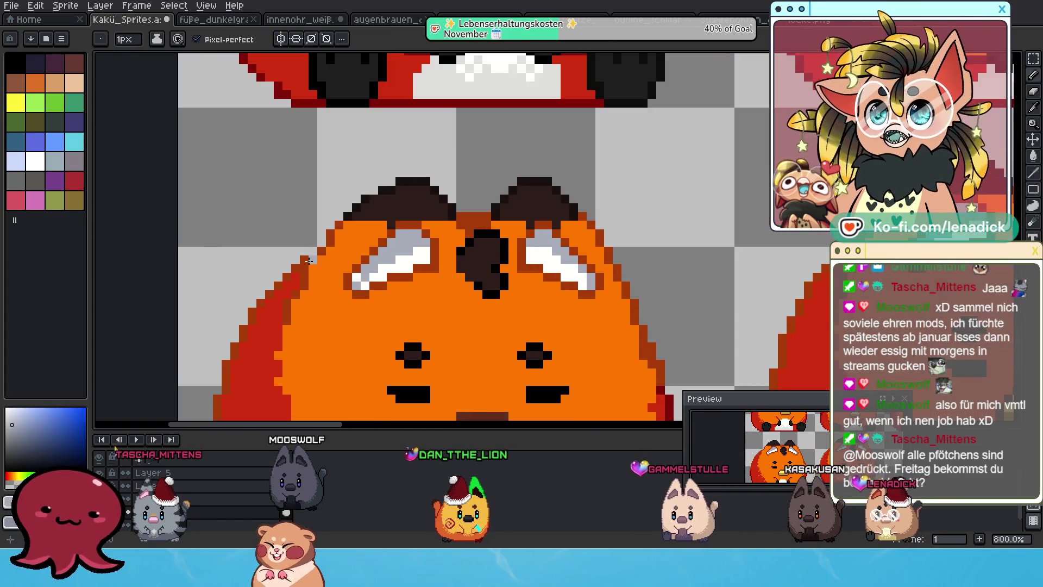
scroll(363, 292, "down", 6)
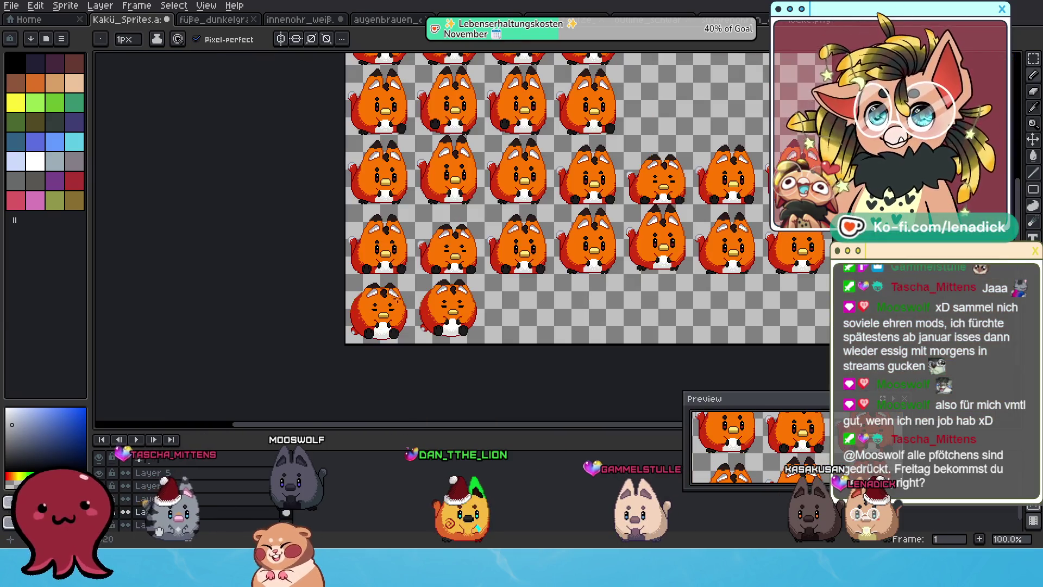
- Hide the fox body layers so only the dark hair tufts remain visible
mouse_move(632, 251)
left_mouse_down()
mouse_move(496, 328)
mouse_move(514, 301)
left_mouse_up()
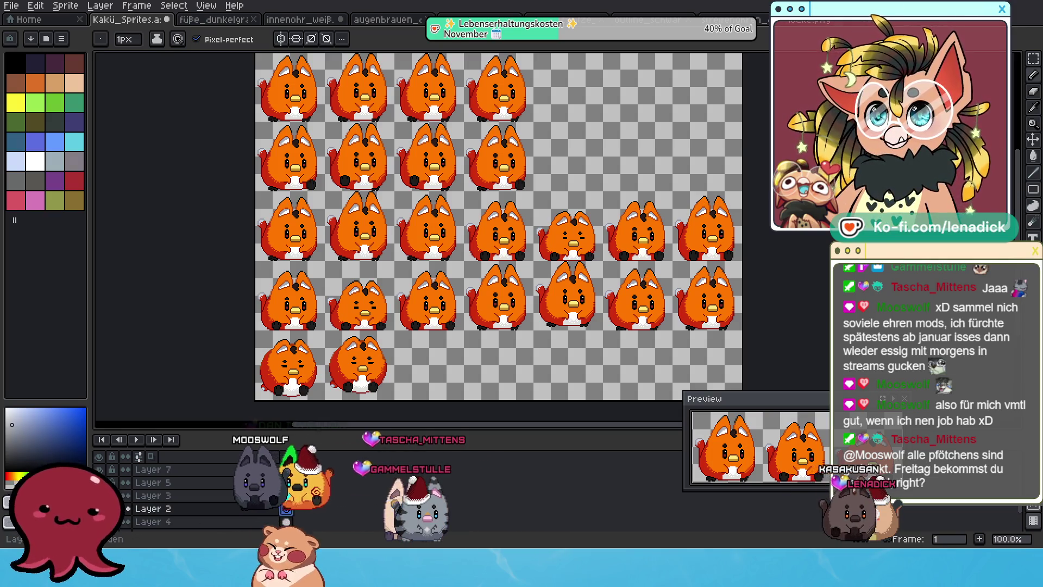
left_click(101, 474)
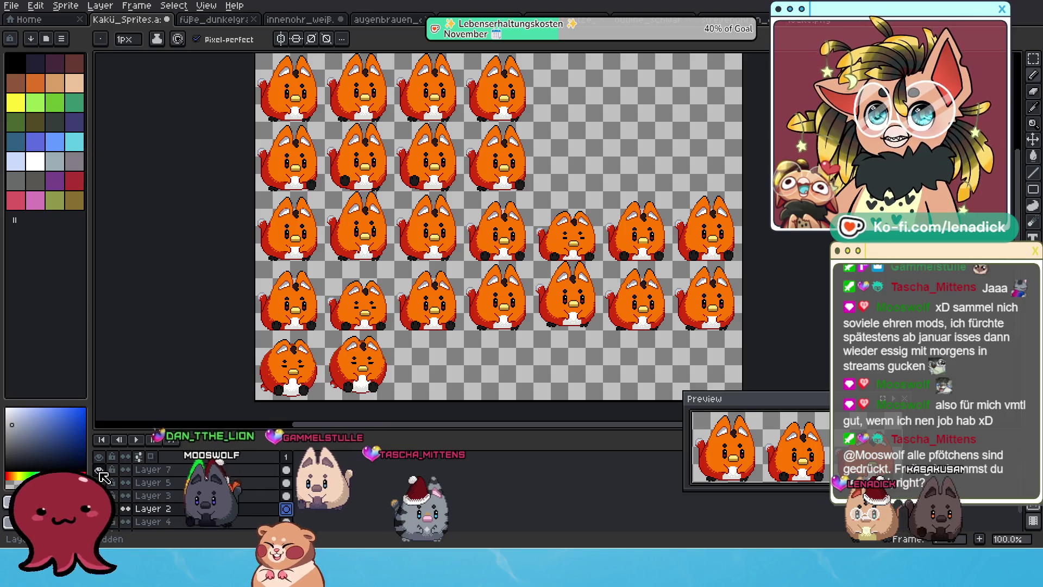
scroll(103, 476, "down", 2)
left_click(99, 484)
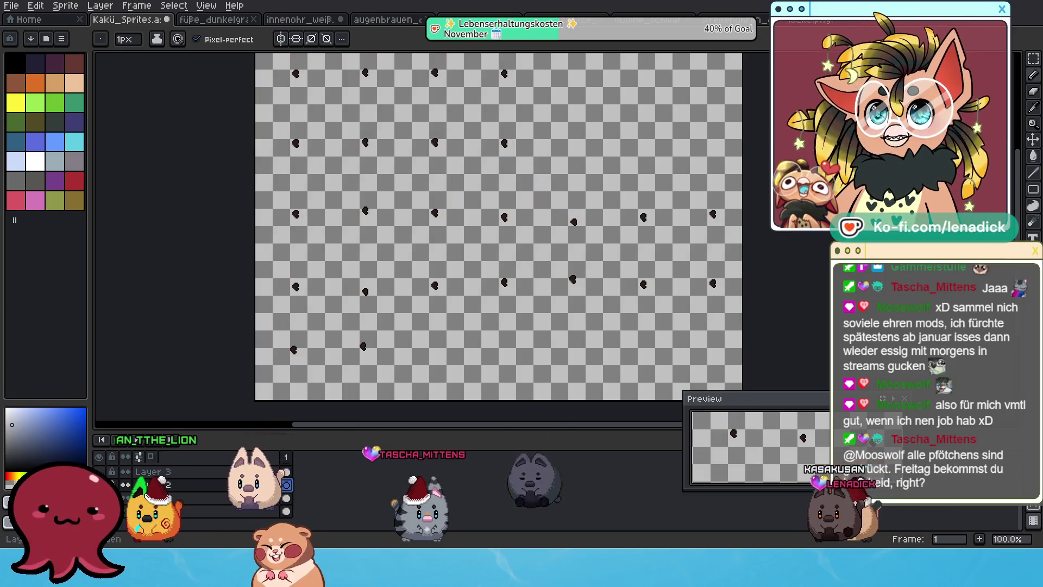
mouse_move(241, 364)
left_mouse_down()
mouse_move(246, 350)
mouse_move(220, 356)
left_mouse_up()
left_click(12, 5)
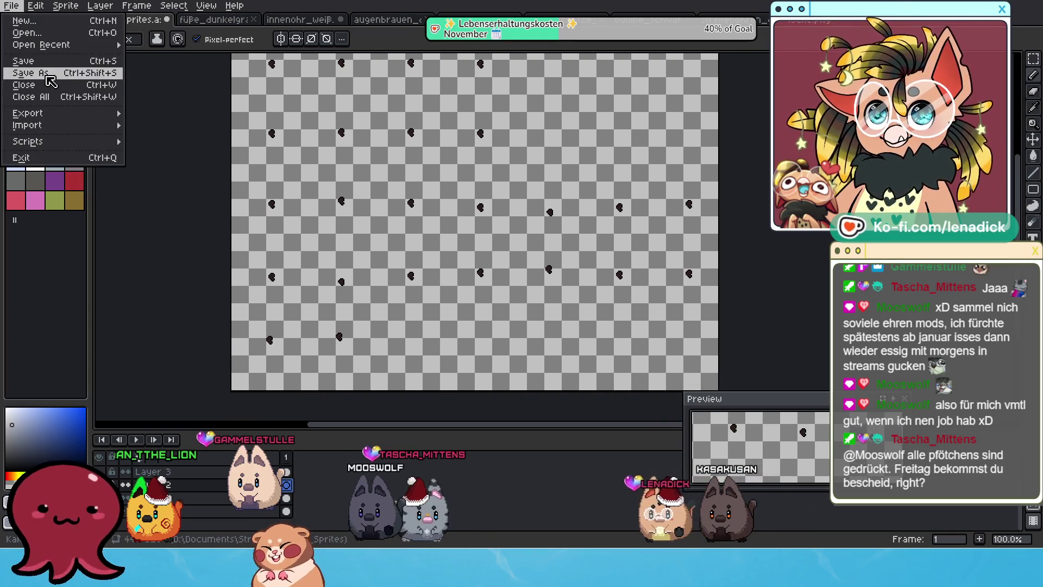
- Export the tufts-only sheet as locke_grau.png, accepting the PNG-without-layers prompt
mouse_move(33, 113)
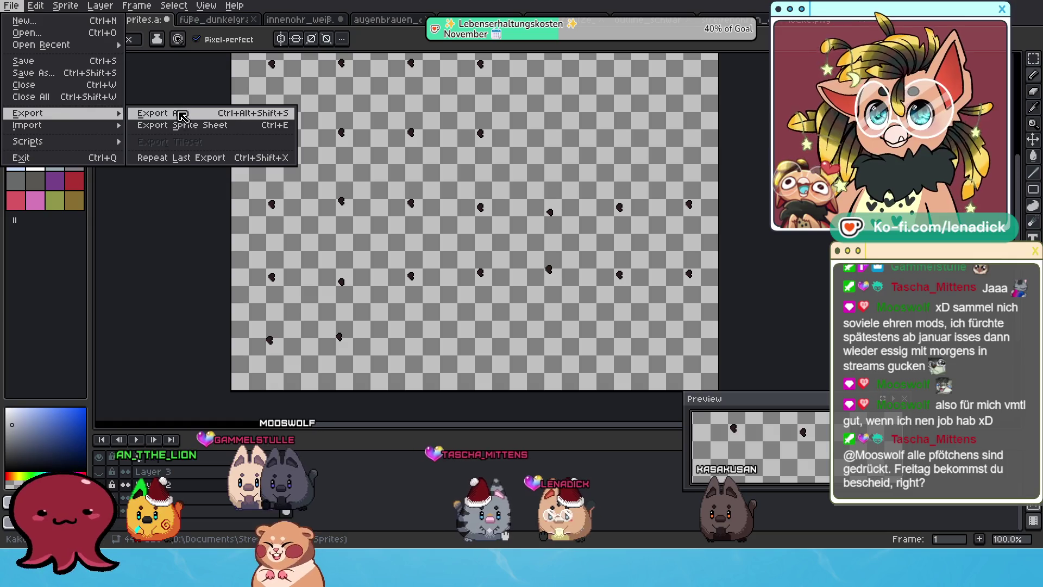
left_click(182, 116)
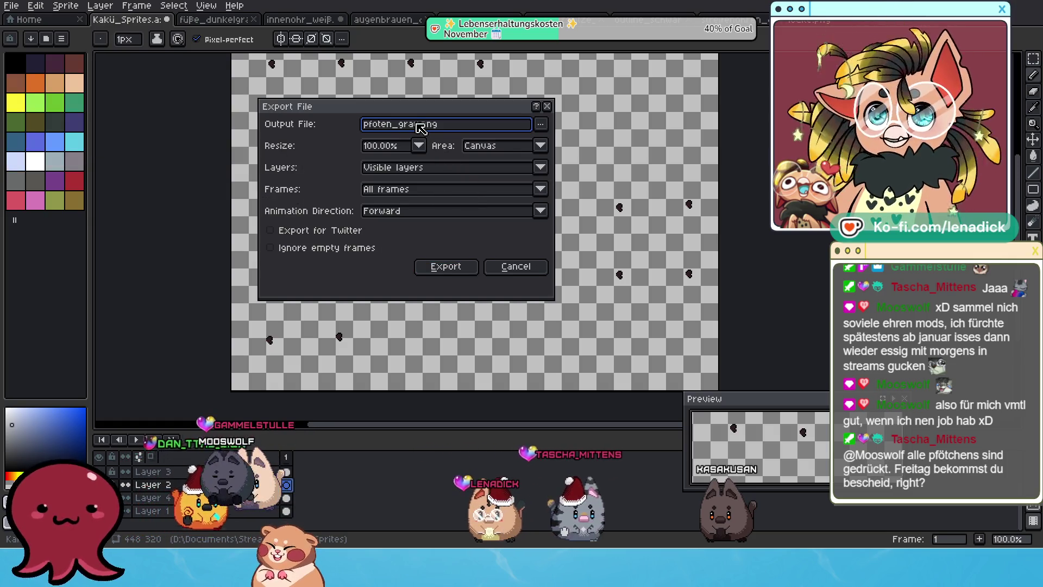
double_click(421, 125)
type("locke_g")
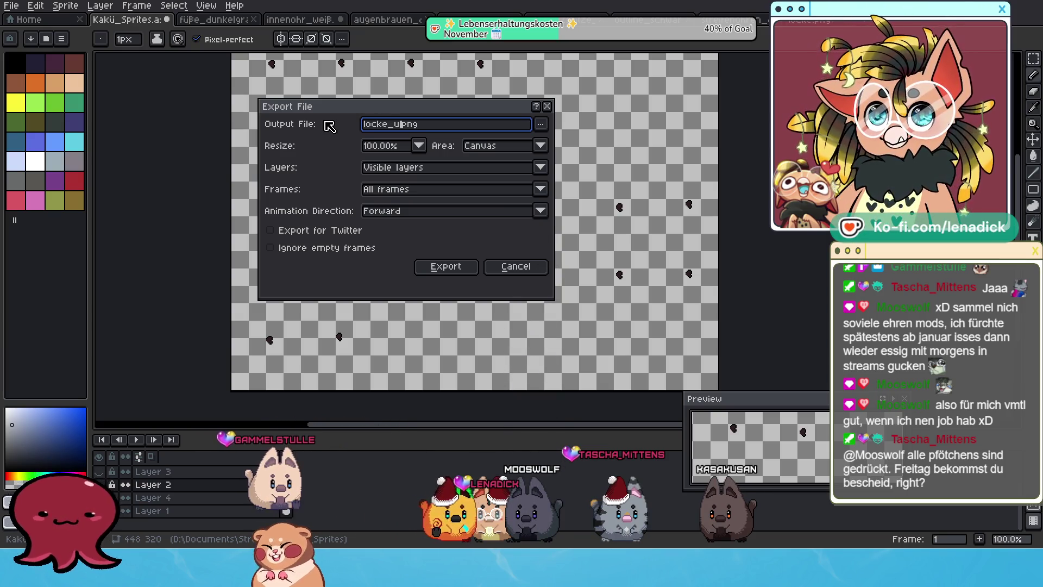
type("rau")
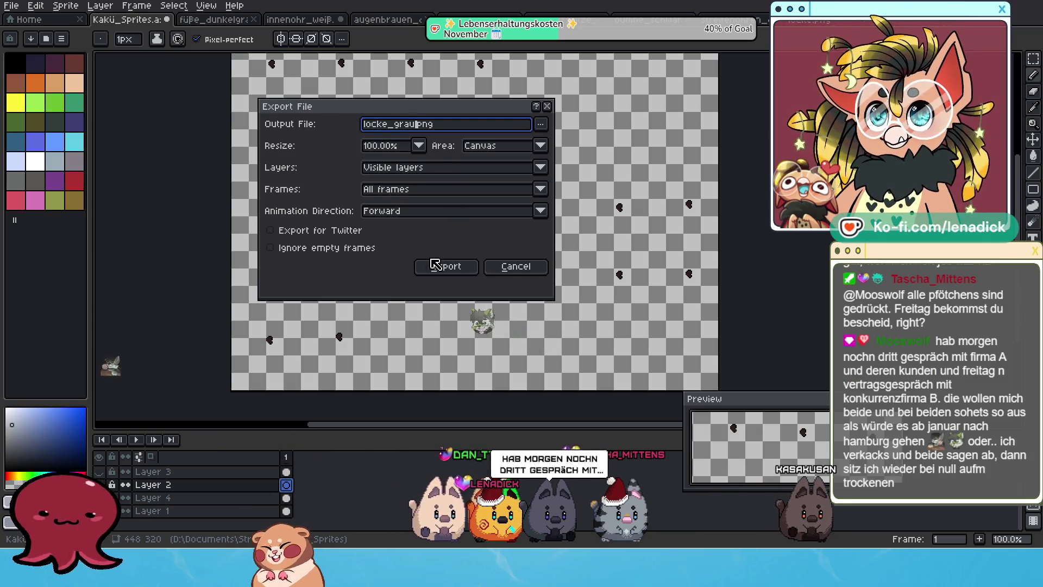
left_click(443, 265)
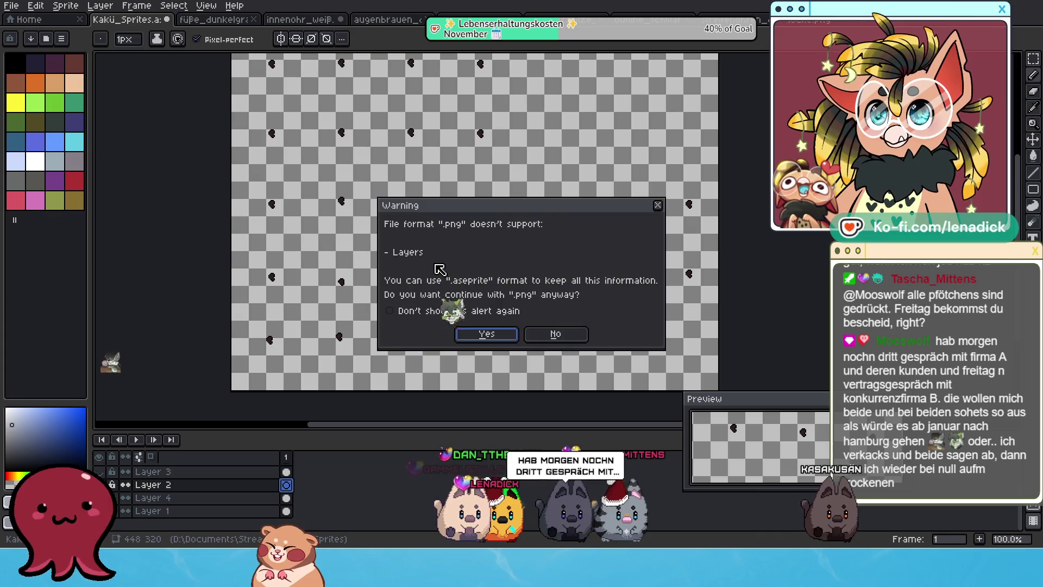
left_click(487, 336)
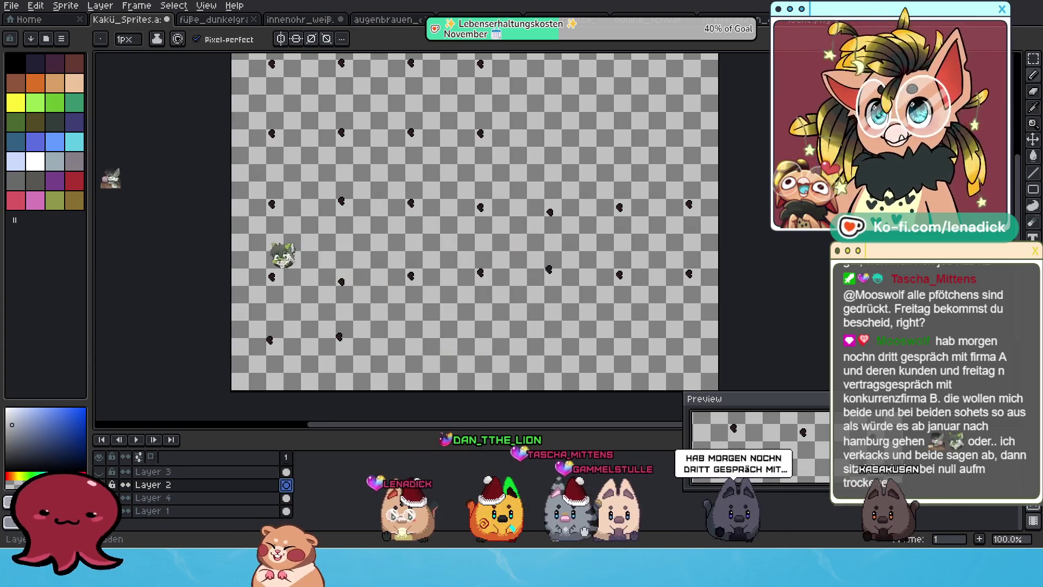
- Make the ear outline and orange fox body layers visible again
left_click(98, 497)
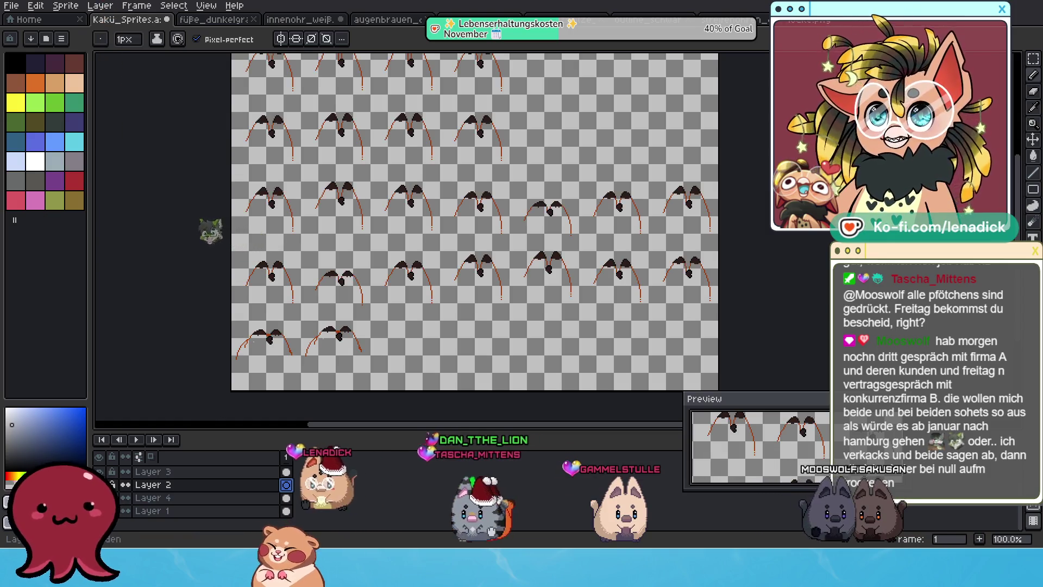
left_click(99, 511)
scroll(101, 505, "up", 2)
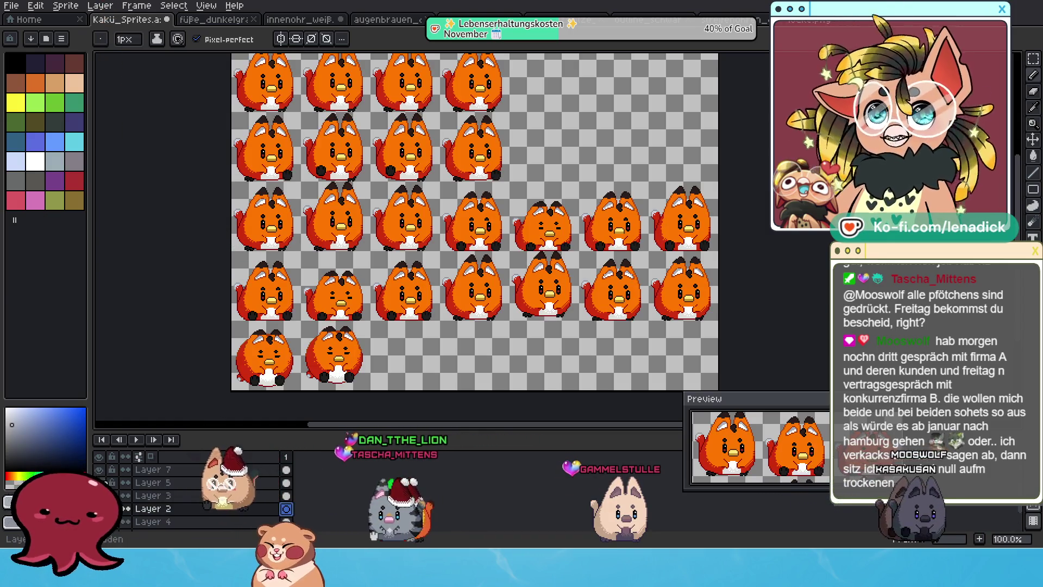
mouse_move(465, 336)
left_mouse_down()
mouse_move(468, 378)
mouse_move(470, 346)
mouse_move(450, 363)
left_mouse_up()
scroll(469, 353, "down", 1)
scroll(469, 353, "up", 1)
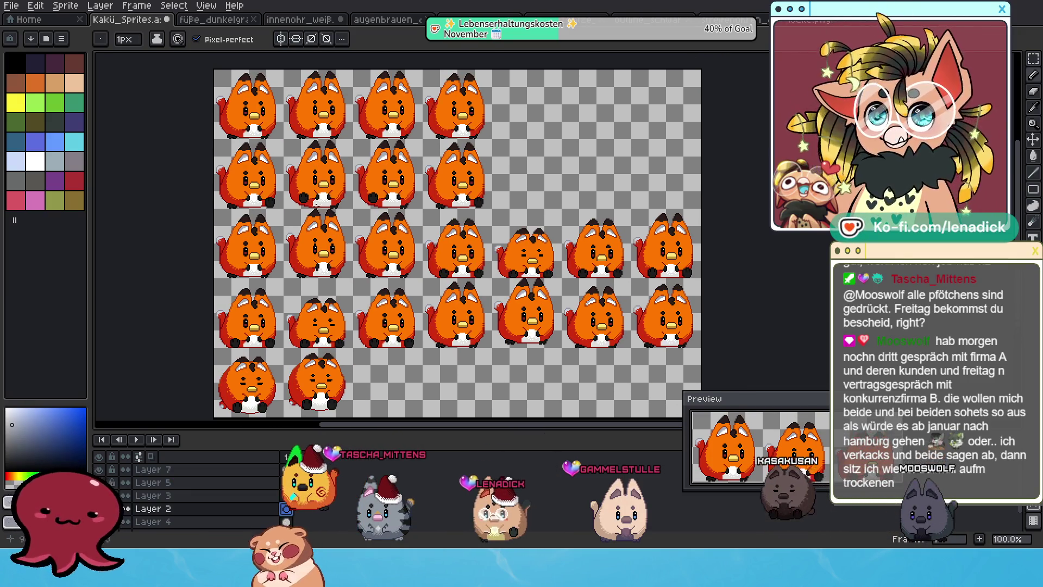
left_click(13, 6)
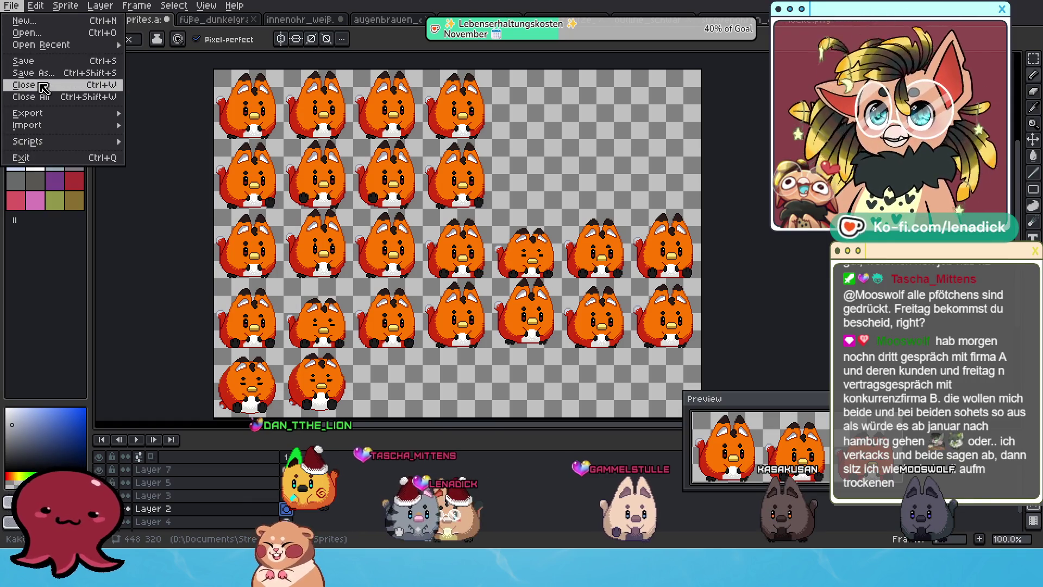
- Export the full fox sheet under the name küki_Tristeratos.png, confirming the PNG warning
mouse_move(54, 113)
left_click(178, 114)
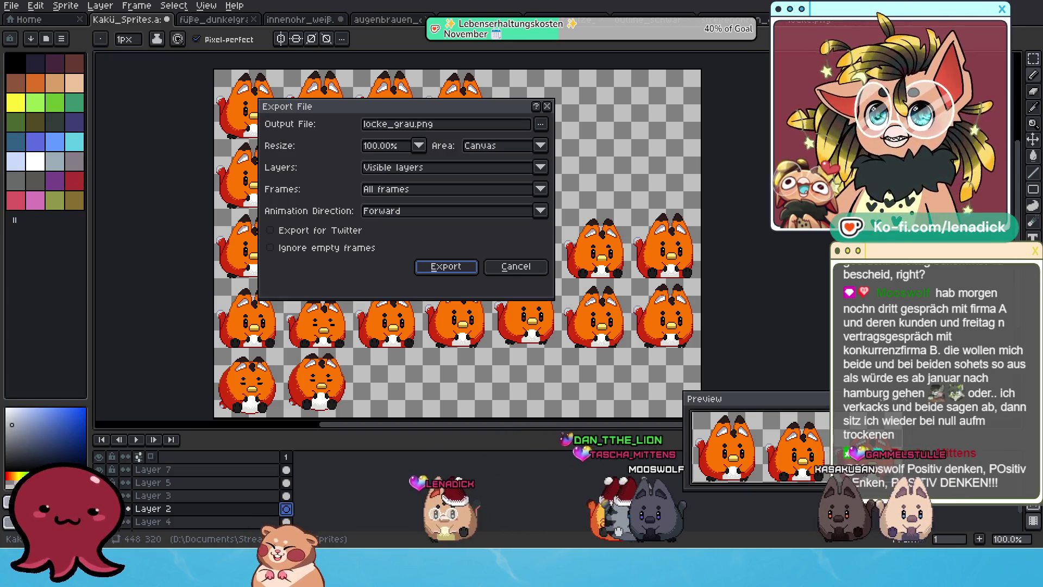
left_click(395, 124)
type("Kükiu")
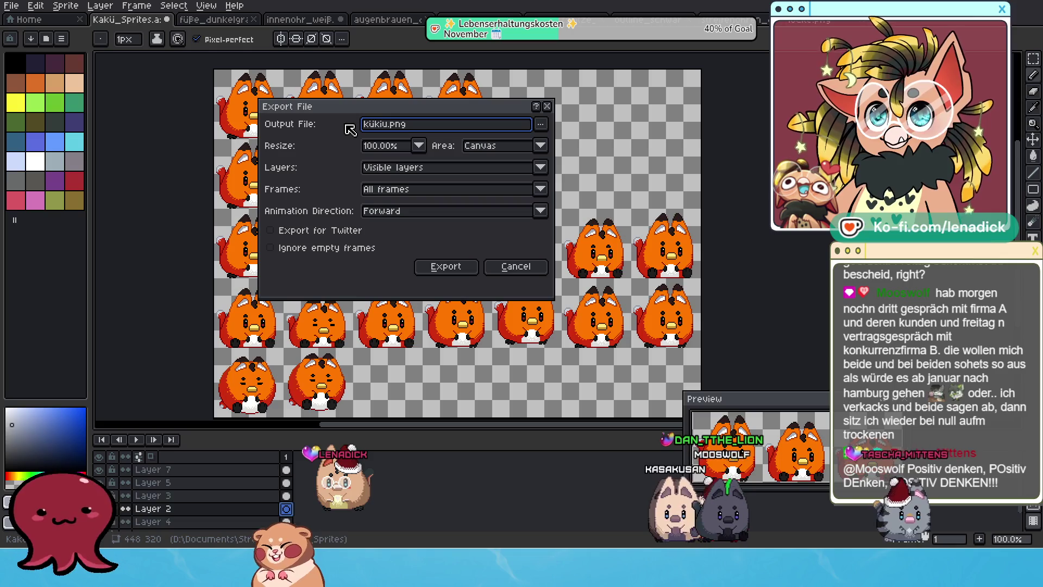
type("_Tristeratos")
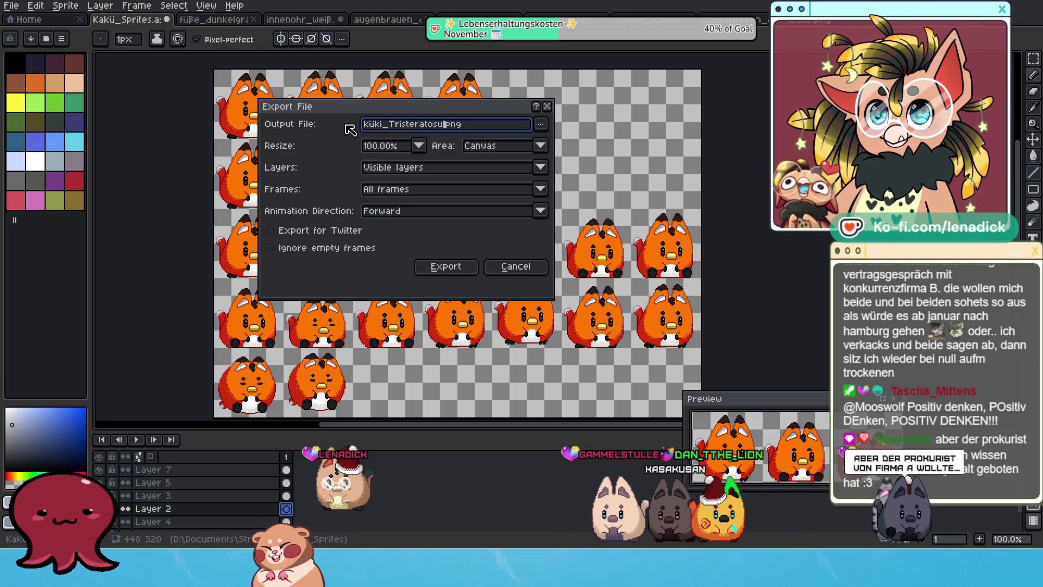
key("BackSpace")
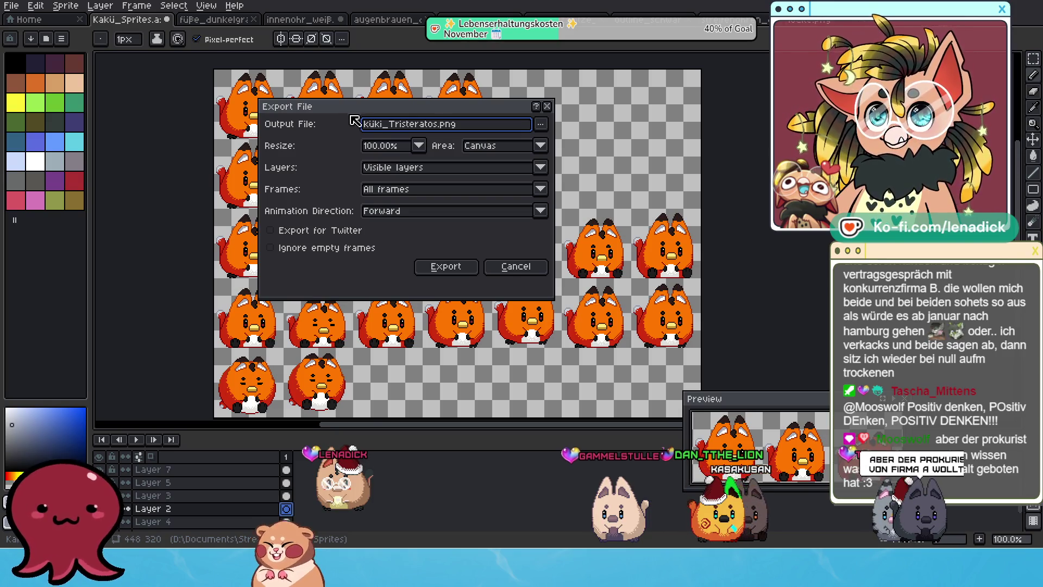
left_click(454, 267)
left_click(487, 334)
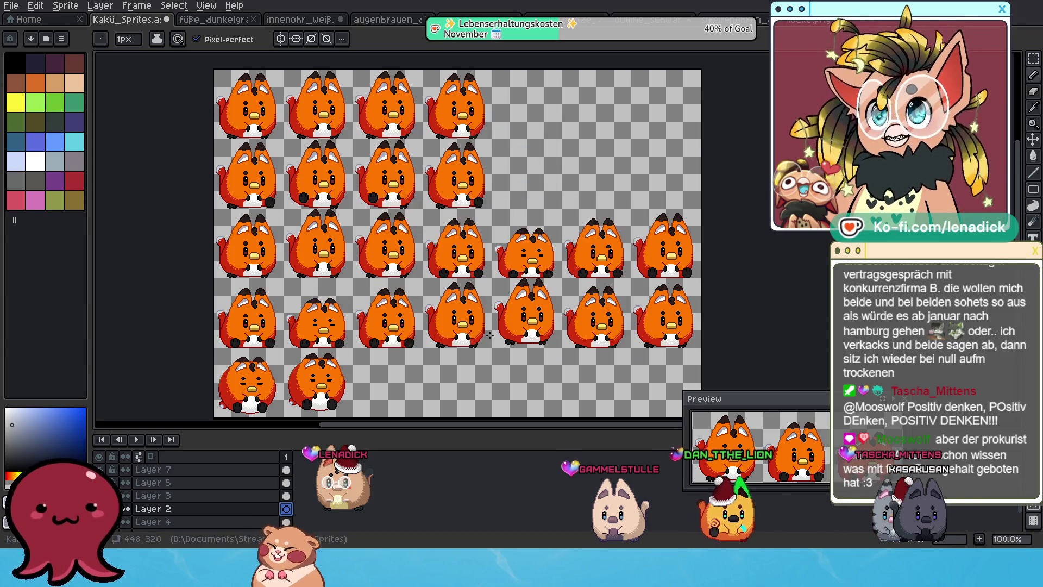